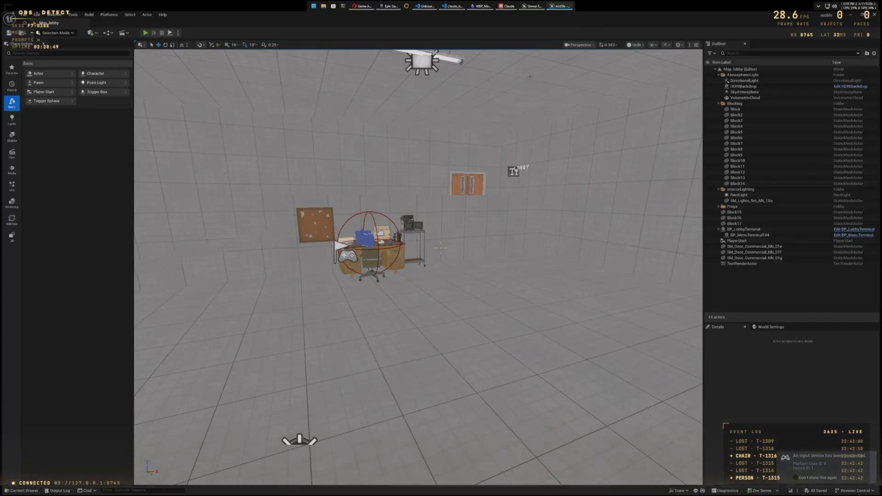
Step: Open the Content Drawer to show the project's content folders beside the Lobby level
{"action": "left_click", "coordinate": [26, 489]}
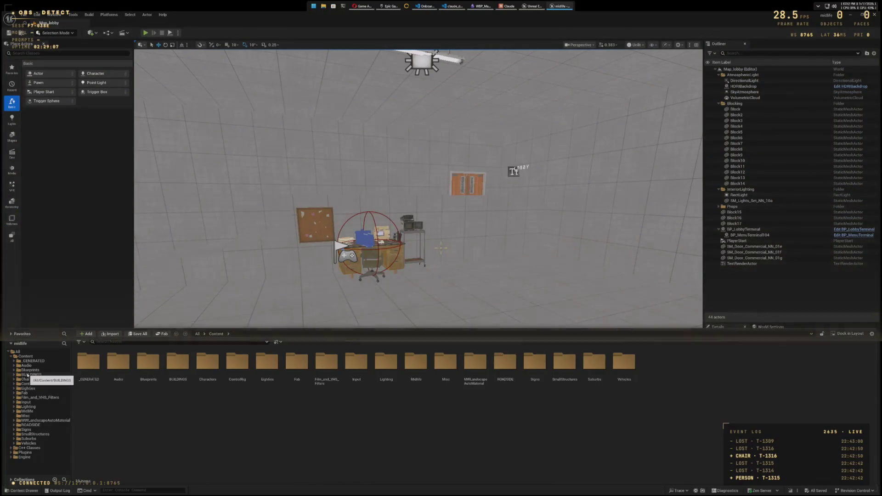
Step: Expand Blueprints, look through its Cameras, ControlRigs and Data subfolders, then show Blueprints' contents
{"action": "left_click", "coordinate": [14, 370]}
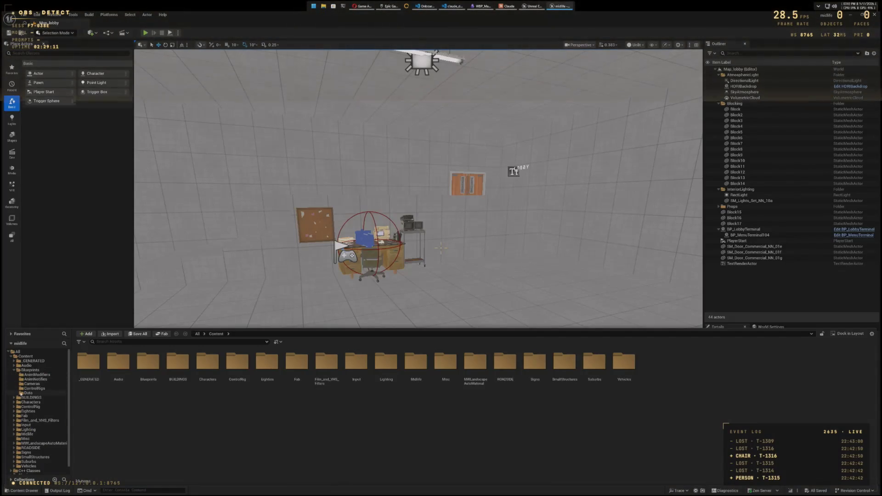
{"action": "left_click", "coordinate": [22, 379]}
{"action": "left_click", "coordinate": [22, 384]}
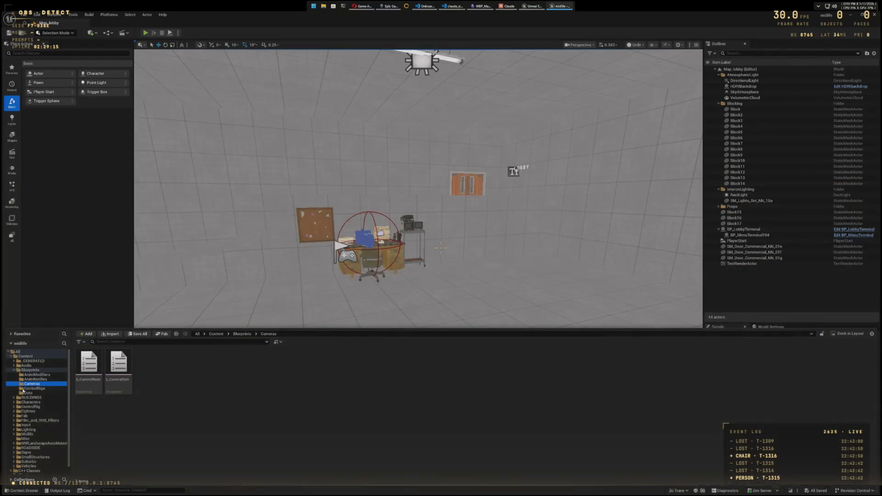
{"action": "left_click", "coordinate": [23, 389]}
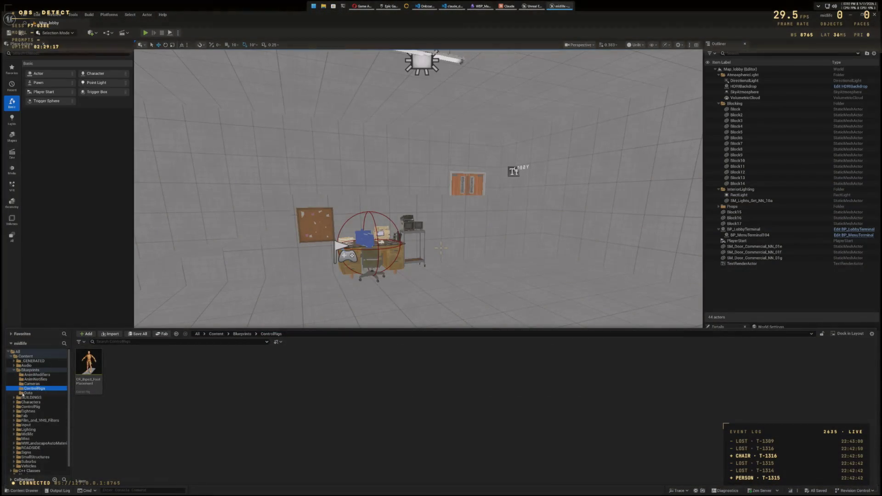
{"action": "left_click", "coordinate": [23, 393]}
{"action": "left_click", "coordinate": [13, 371]}
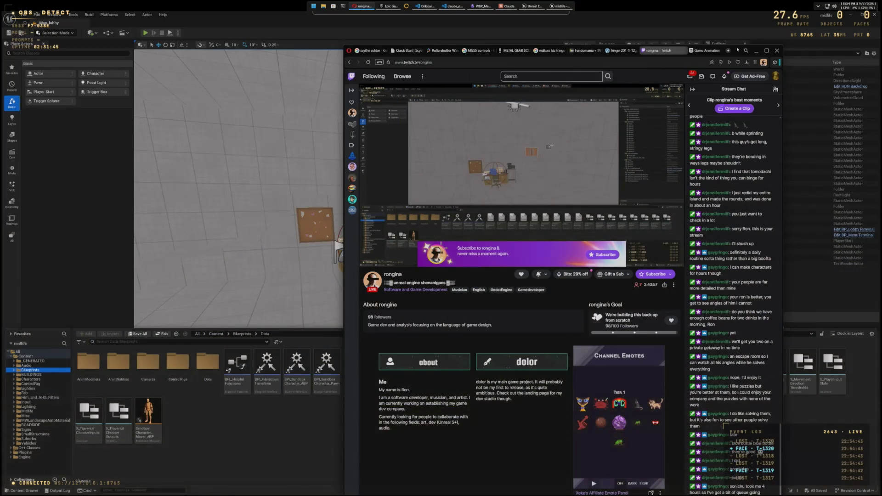
Step: Nudge the Twitch browser window aside and minimize it to reveal the Unreal editor
{"action": "left_click_drag", "start_coordinate": [737, 50], "coordinate": [731, 47]}
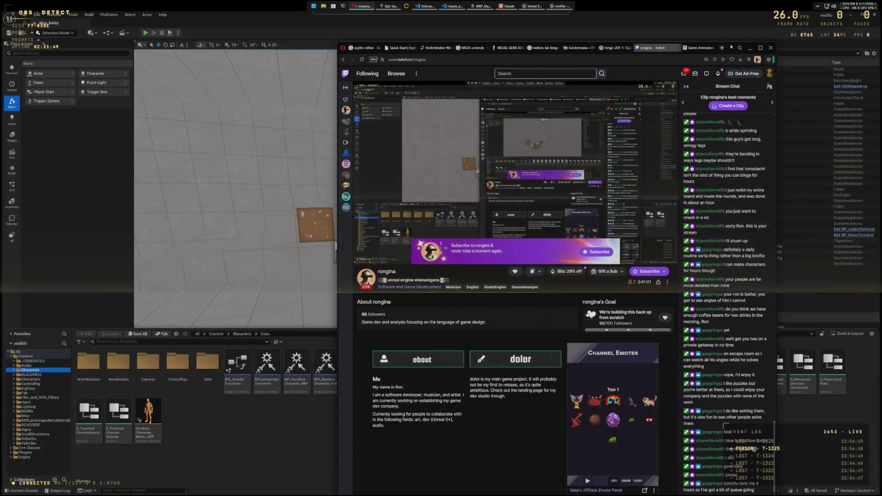
{"action": "left_click", "coordinate": [750, 48]}
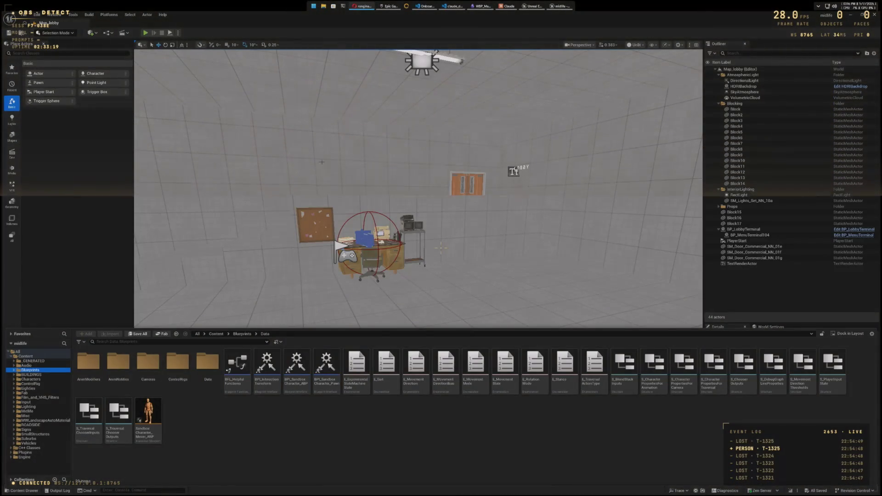
Step: Enable the Pose Search plugin from Edit > Plugins, then clear the plugin search filter
{"action": "left_click", "coordinate": [36, 15]}
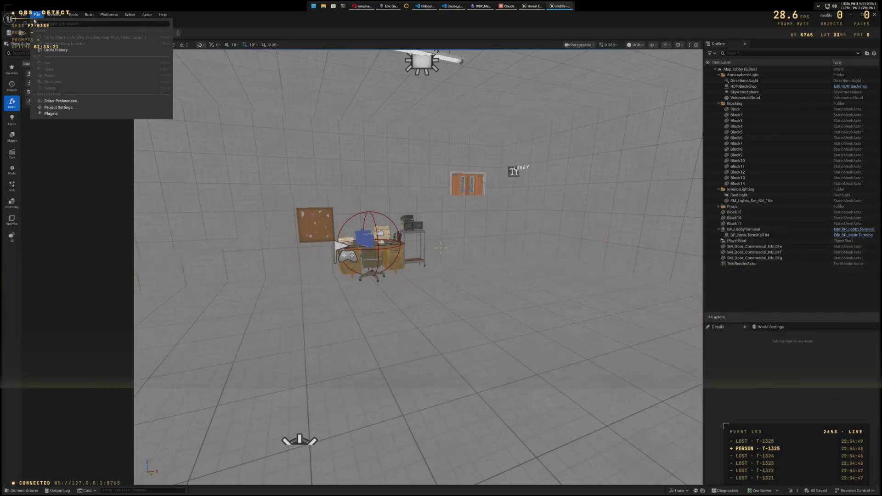
{"action": "left_click", "coordinate": [55, 114]}
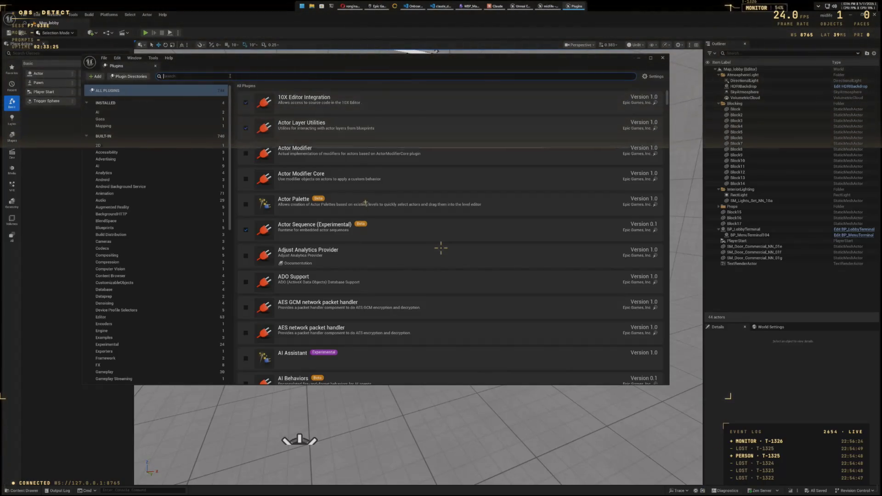
{"action": "type", "text": "PoseSearch"}
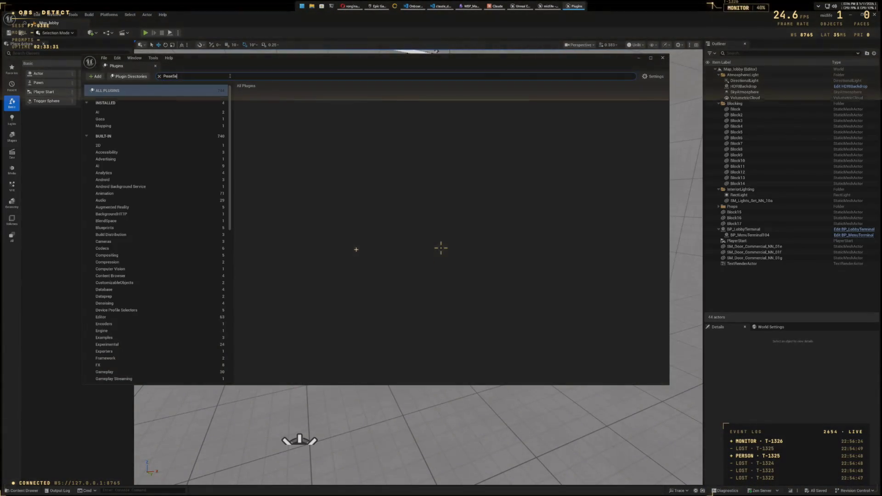
{"action": "key", "text": "BackSpace"}
{"action": "key", "text": "BackSpace"}
{"action": "key", "text": "BackSpace"}
{"action": "type", "text": "e s"}
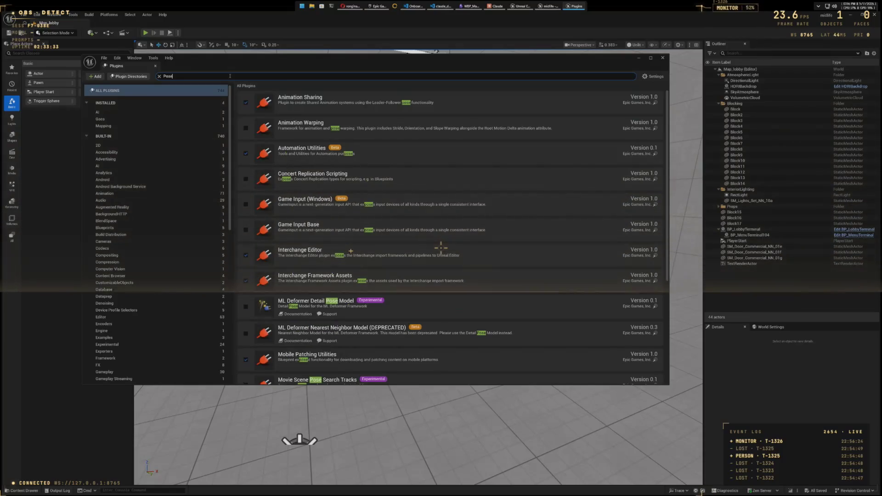
{"action": "type", "text": "earc"}
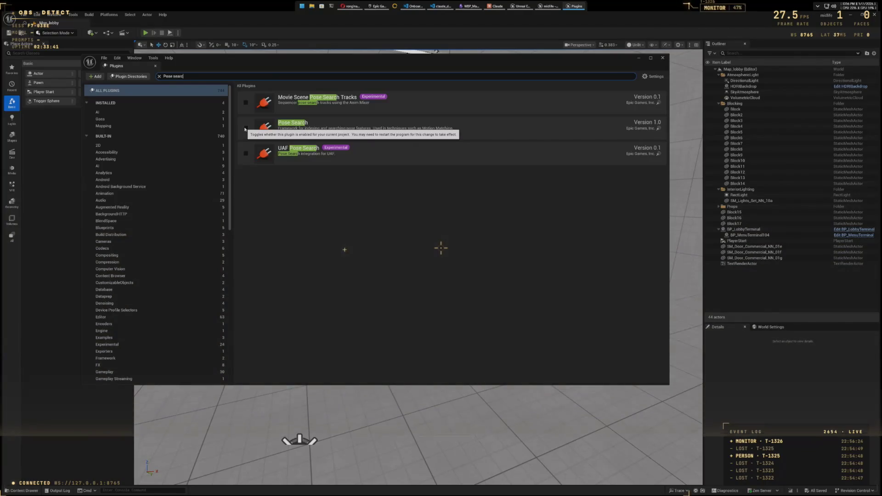
{"action": "left_click", "coordinate": [245, 129]}
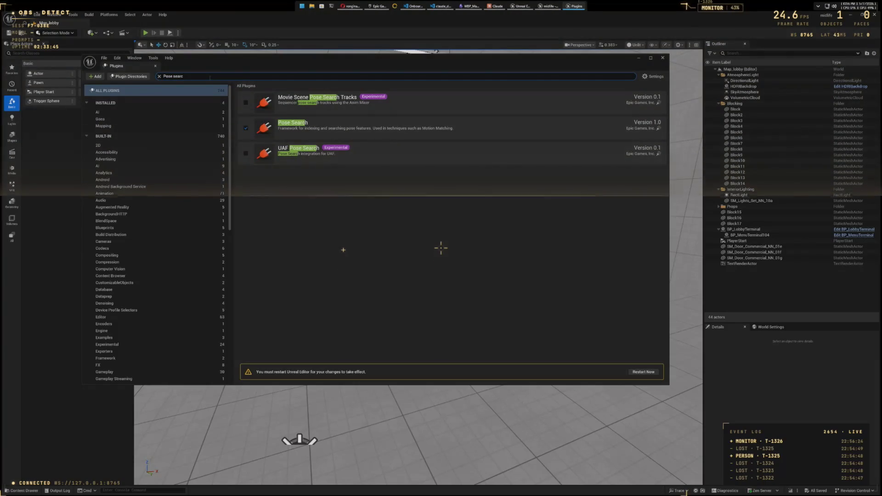
{"action": "key", "text": "ctrl+a"}
{"action": "key", "text": "BackSpace"}
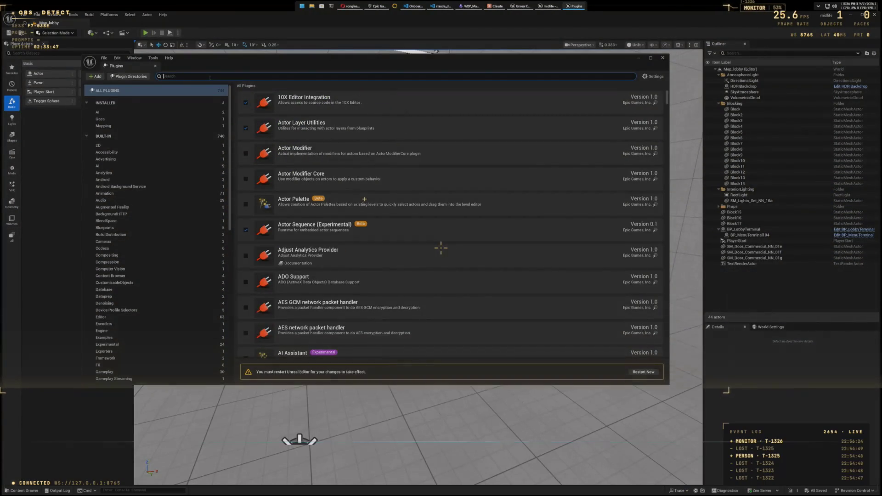
Step: Enable the experimental Motion Trajectory plugin, confirming the warning prompt
{"action": "type", "text": "M"}
{"action": "type", "text": "otion"}
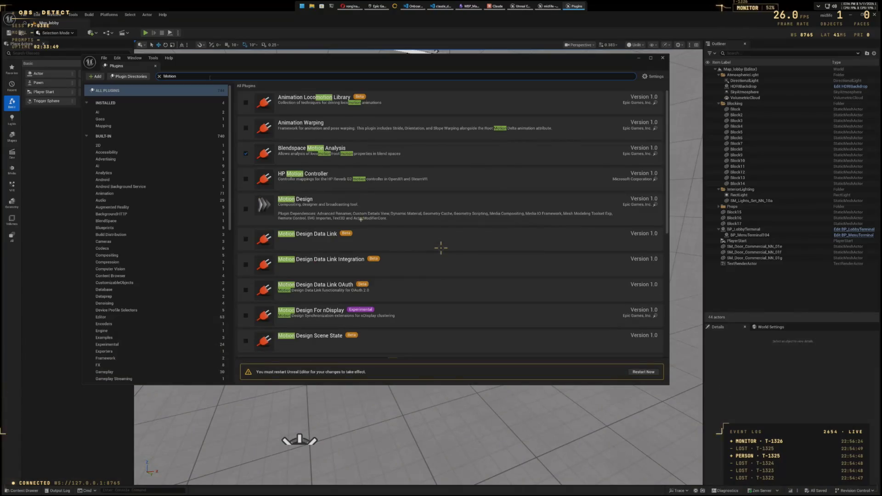
{"action": "type", "text": "ra"}
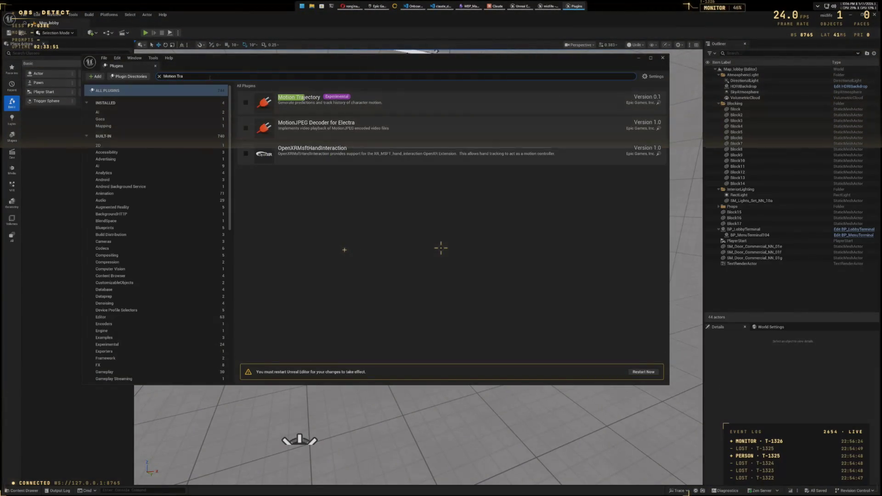
{"action": "left_click", "coordinate": [245, 102]}
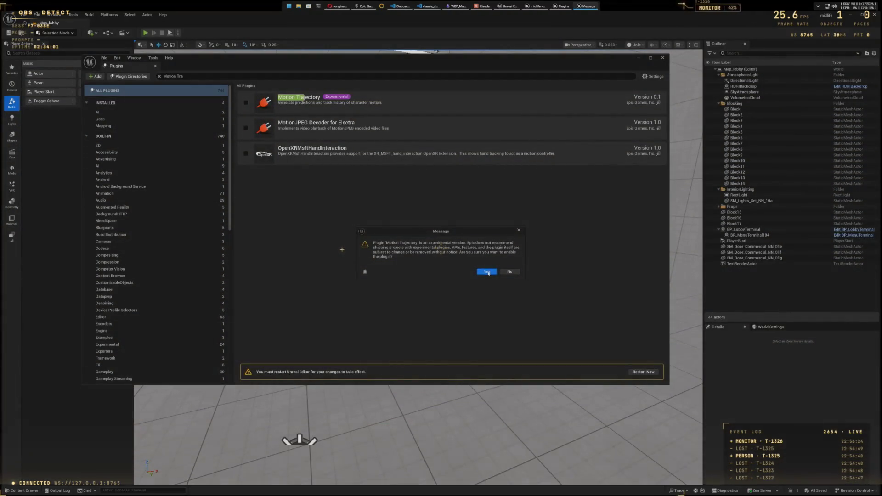
{"action": "left_click", "coordinate": [486, 271]}
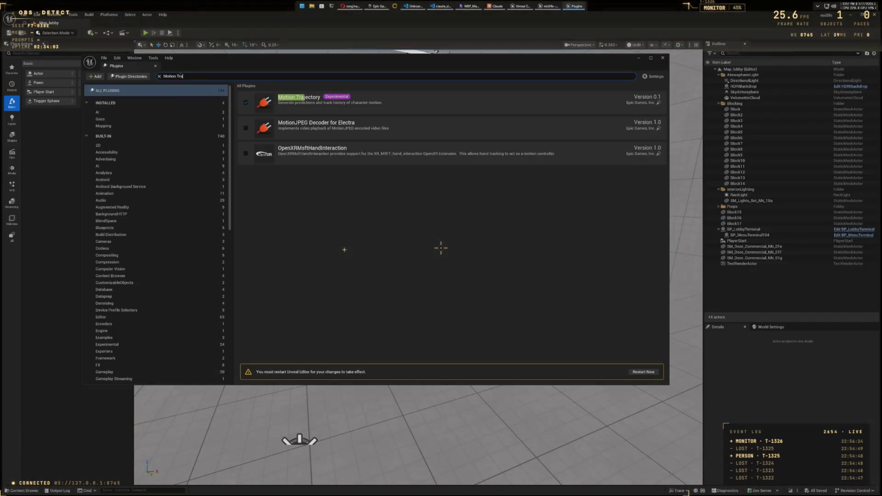
Step: Enable the Chooser plugin, then search the plugins for 'Animation Locomotion'
{"action": "left_click", "coordinate": [161, 76]}
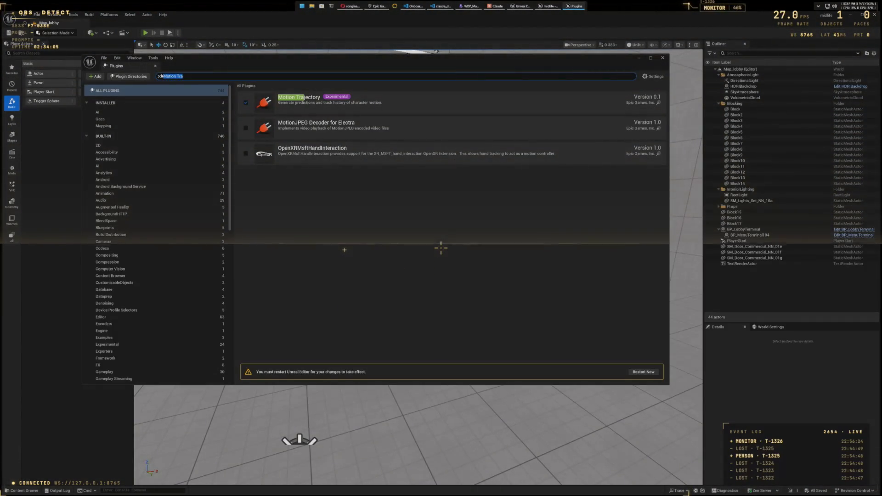
{"action": "key", "text": "BackSpace"}
{"action": "type", "text": "Chooser"}
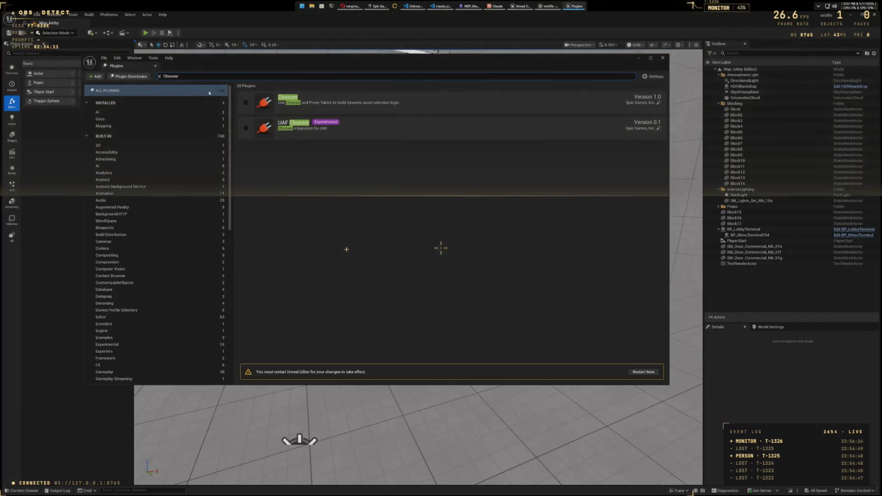
{"action": "left_click", "coordinate": [245, 103]}
{"action": "left_click", "coordinate": [242, 76]}
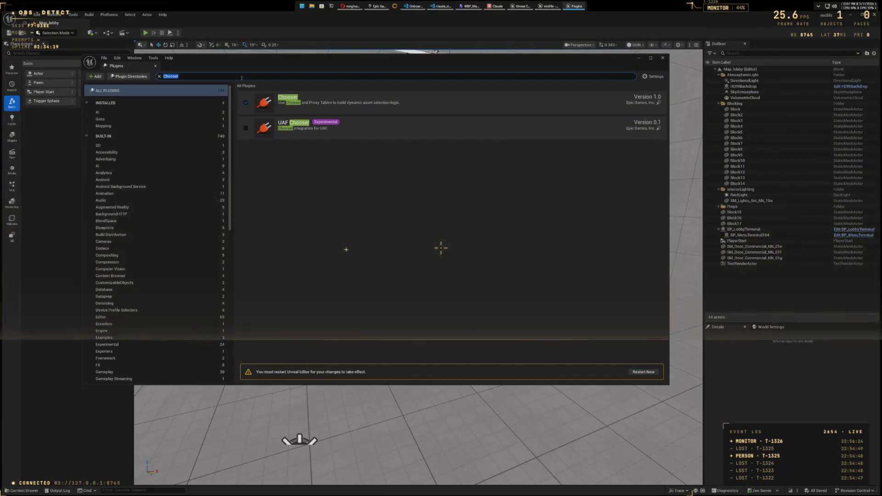
{"action": "type", "text": "An"}
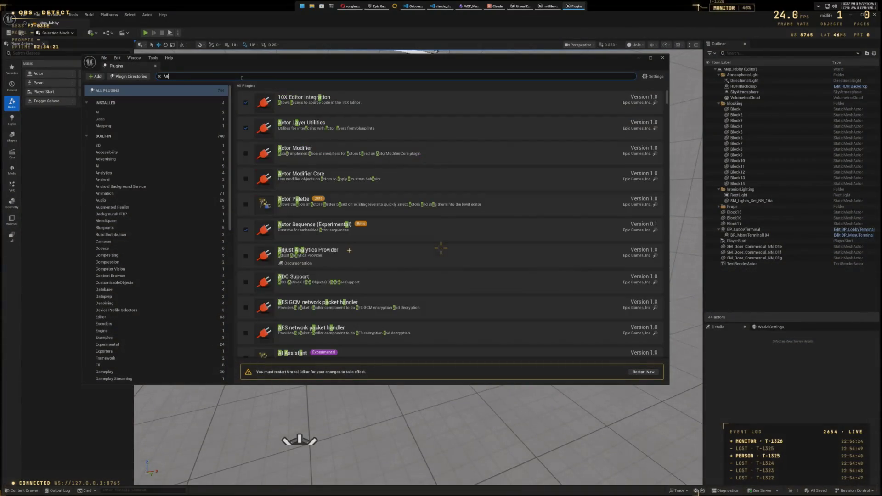
{"action": "type", "text": "imation Locomotion"}
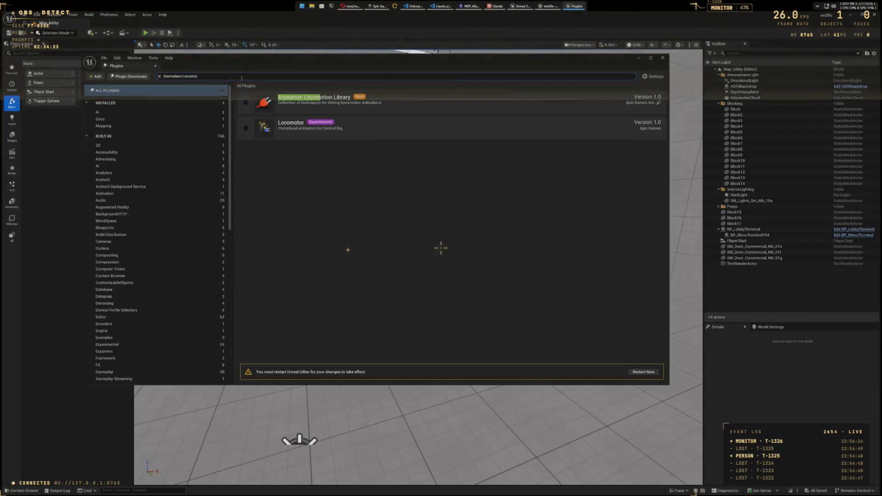
Step: Enable the Animation Locomotion Library and Animation Warping plugins, restart the editor, and close Plugins
{"action": "left_click", "coordinate": [246, 103]}
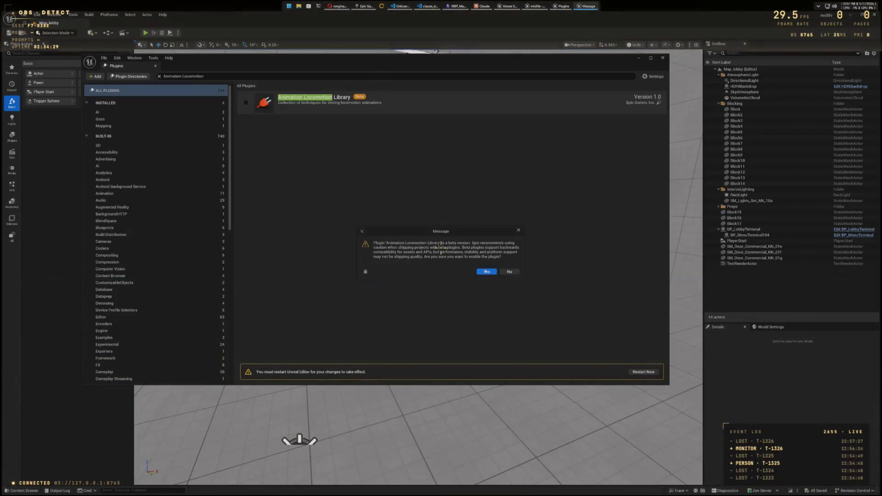
{"action": "left_click", "coordinate": [487, 271]}
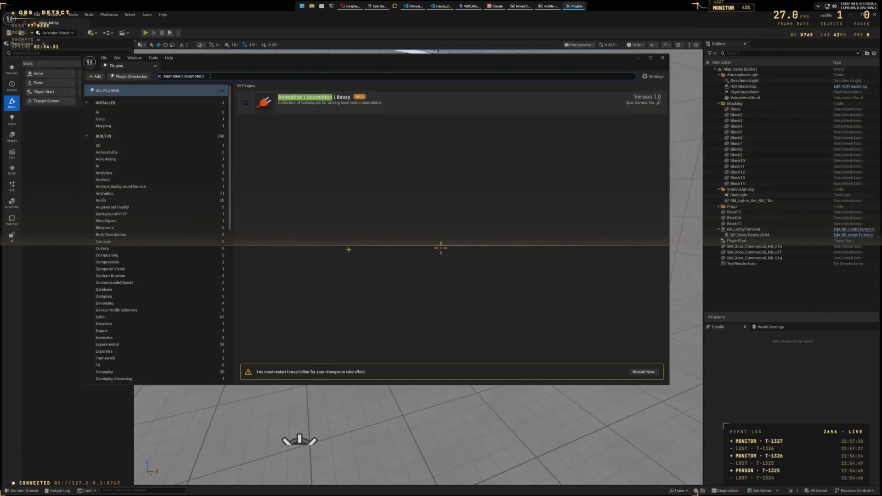
{"action": "key", "text": "BackSpace"}
{"action": "key", "text": "BackSpace"}
{"action": "key", "text": "BackSpace"}
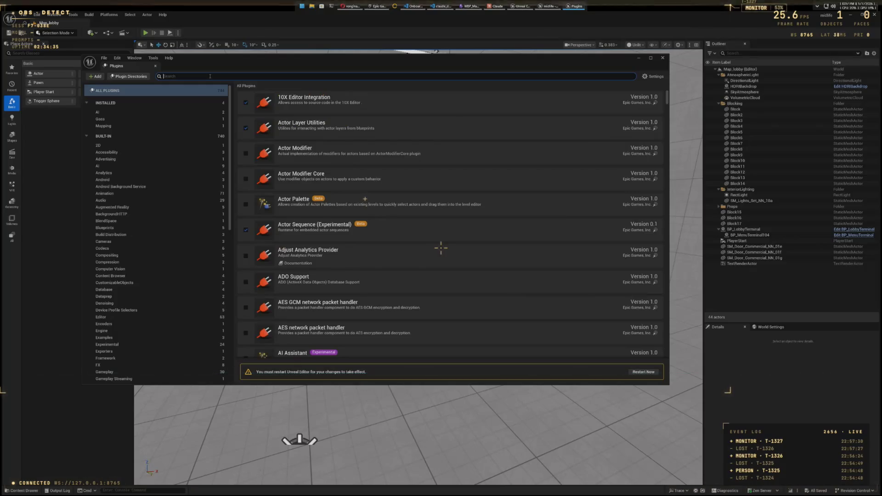
{"action": "type", "text": "Motion Warp"}
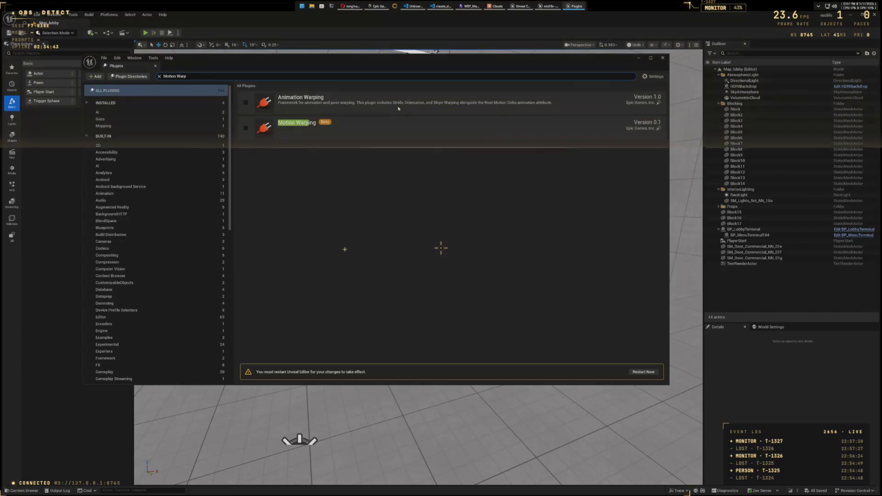
{"action": "left_click", "coordinate": [246, 103]}
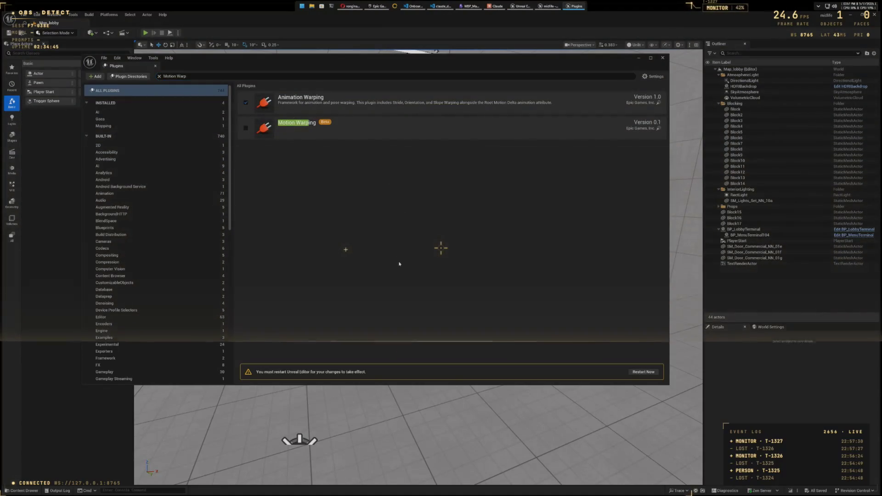
{"action": "left_click", "coordinate": [643, 372]}
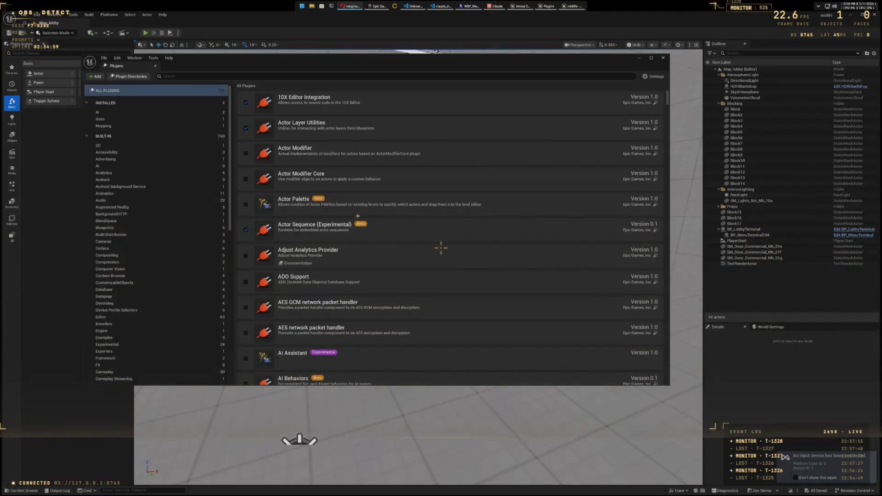
{"action": "left_click", "coordinate": [662, 59]}
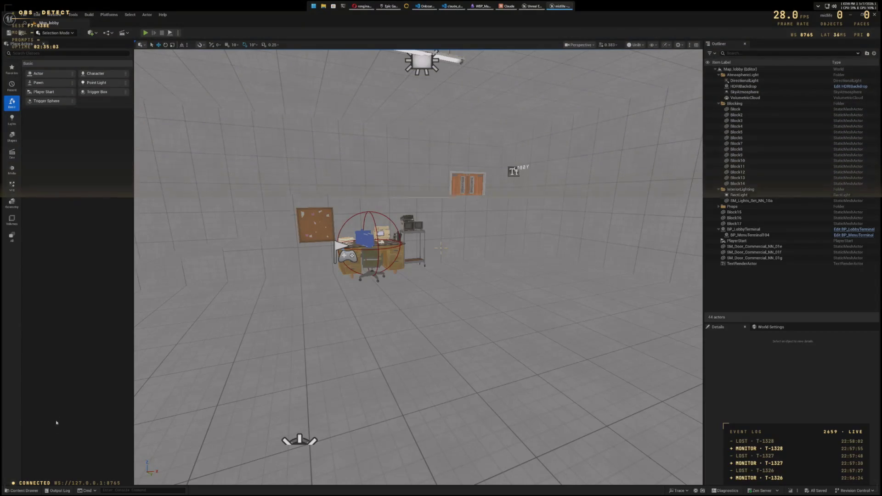
Step: Open the Content Drawer and select the top-level Content folder
{"action": "left_click", "coordinate": [25, 490]}
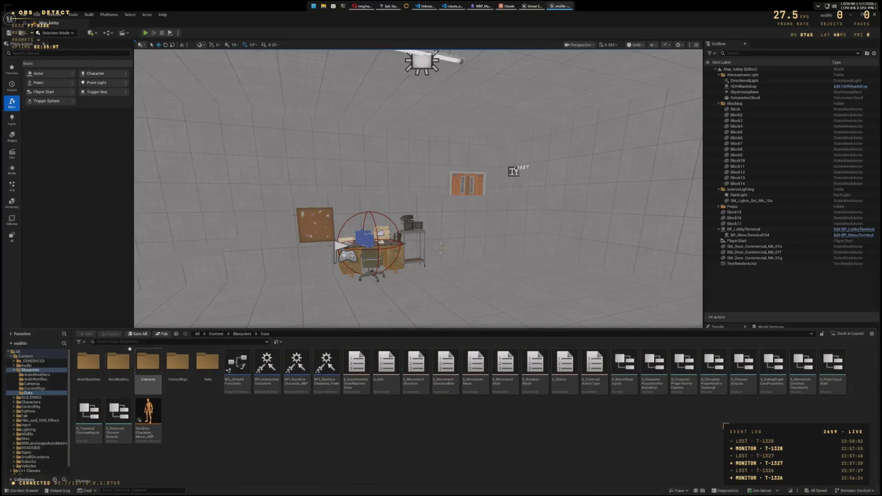
{"action": "left_click", "coordinate": [47, 357]}
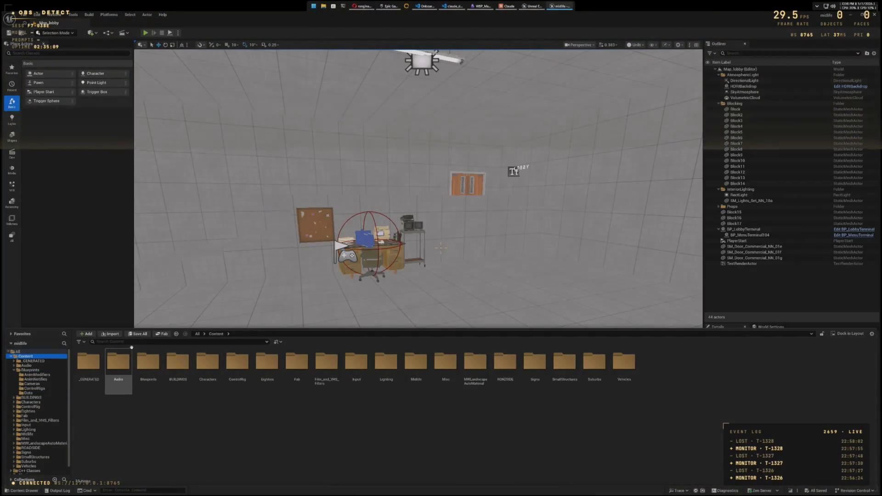
Step: Filter the Content Browser with the search term 'Sandbox' to find the character assets
{"action": "type", "text": "Sandbox"}
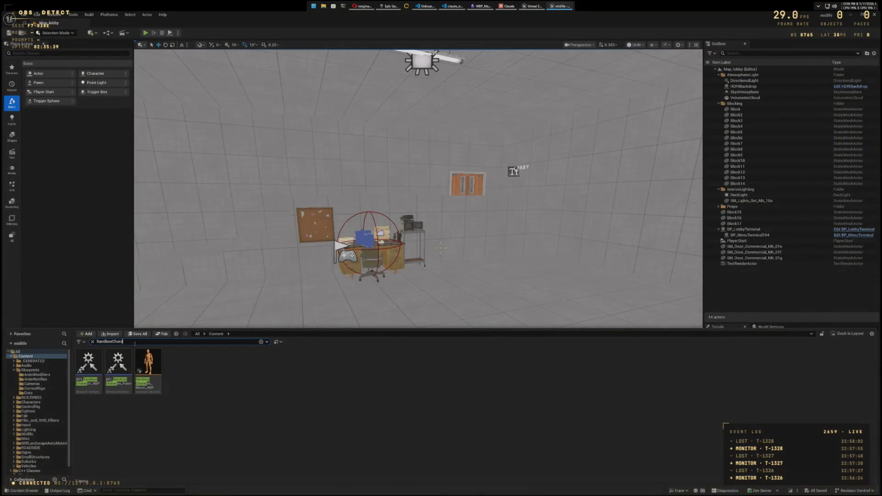
Step: Replace the Content Browser search with 'ABP' to list the animation blueprints
{"action": "key", "text": "ctrl+a"}
{"action": "key", "text": "BackSpace"}
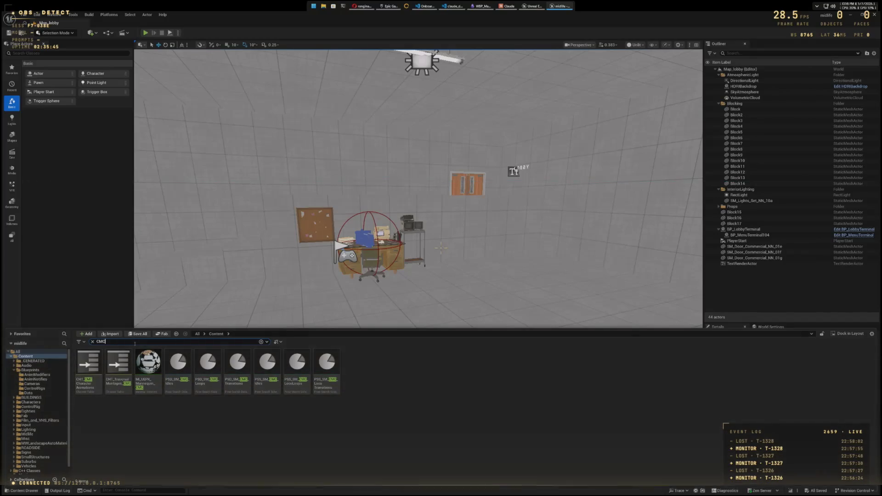
{"action": "key", "text": "BackSpace"}
{"action": "key", "text": "BackSpace"}
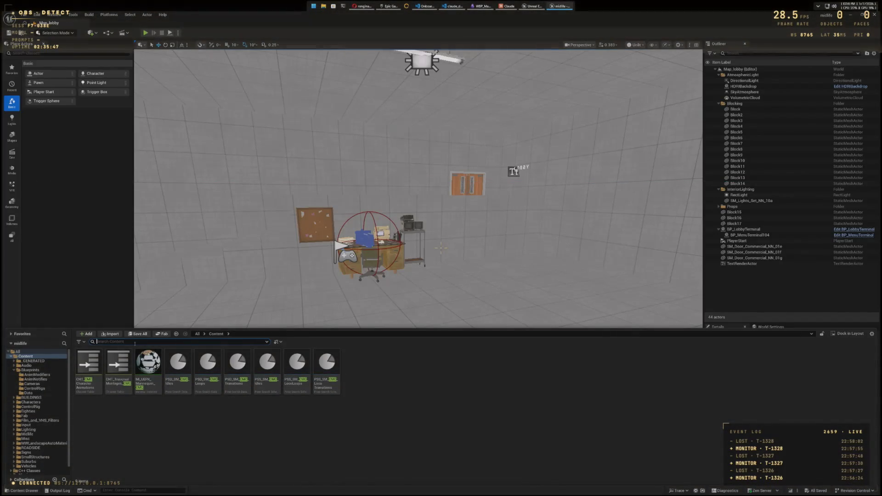
{"action": "type", "text": "ABP"}
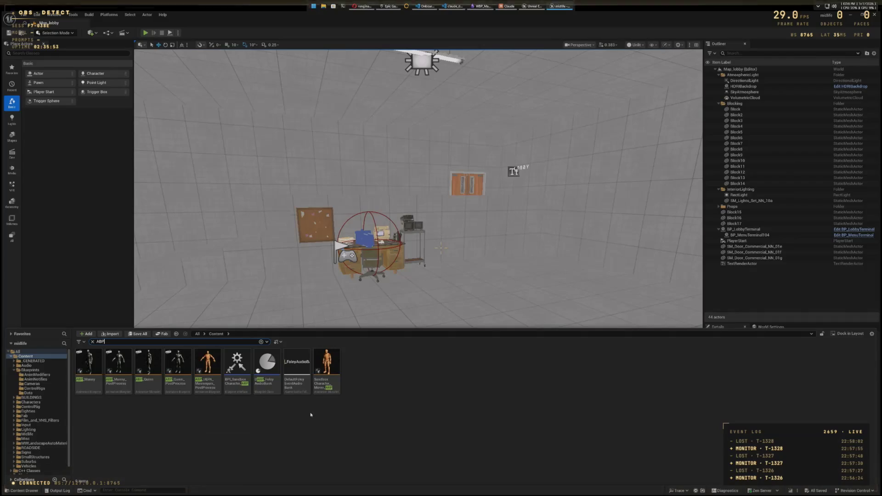
Step: Open SandboxCharacter_Mover_ABP in the Animation Blueprint editor on its AnimGraph
{"action": "double_click", "coordinate": [325, 383]}
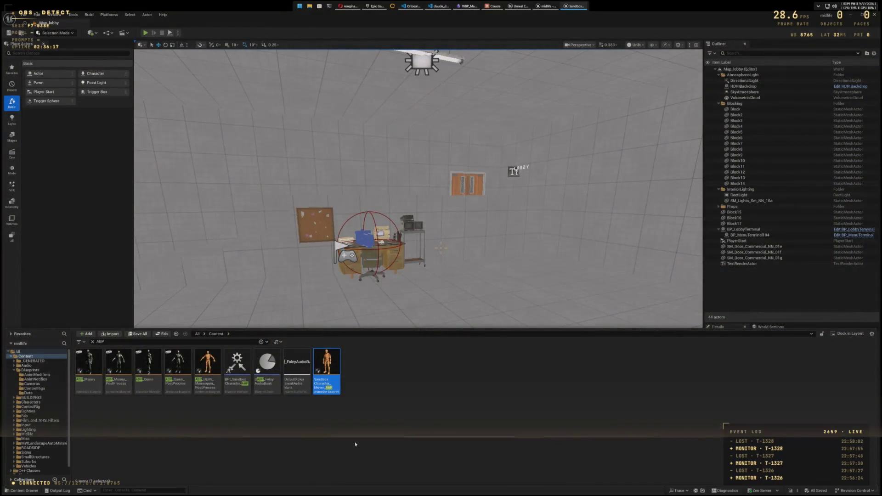
{"action": "key", "text": "Return"}
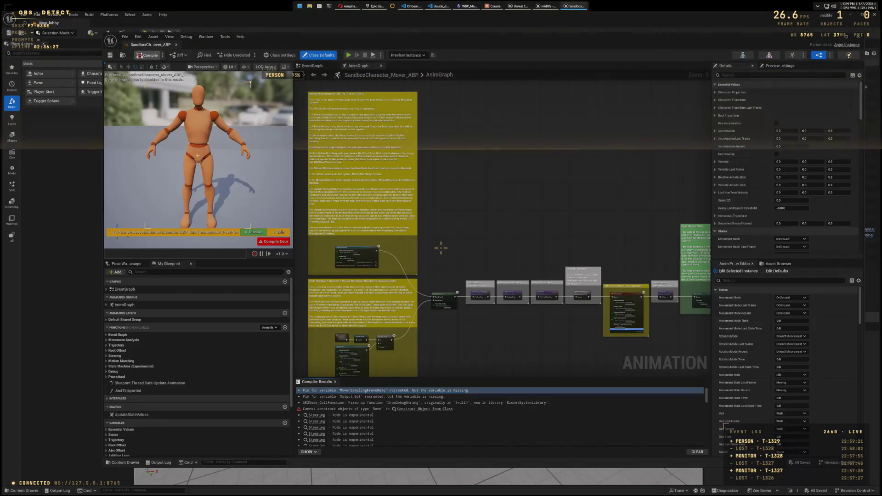
Step: Recompile the animation blueprint and pan the AnimGraph node chain into view
{"action": "left_click", "coordinate": [148, 55]}
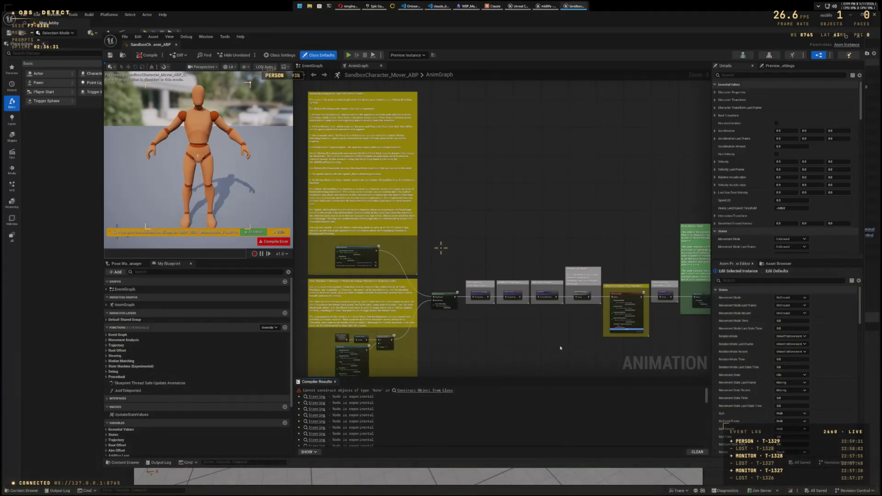
{"action": "mouse_move", "coordinate": [441, 248]}
{"action": "left_mouse_down"}
{"action": "mouse_move", "coordinate": [383, 133]}
{"action": "mouse_move", "coordinate": [333, 136]}
{"action": "mouse_move", "coordinate": [301, 293]}
{"action": "mouse_move", "coordinate": [429, 289]}
{"action": "left_mouse_up"}
{"action": "scroll", "coordinate": [500, 282], "scroll_direction": "down", "scroll_amount": 2}
{"action": "scroll", "coordinate": [579, 275], "scroll_direction": "up", "scroll_amount": 2}
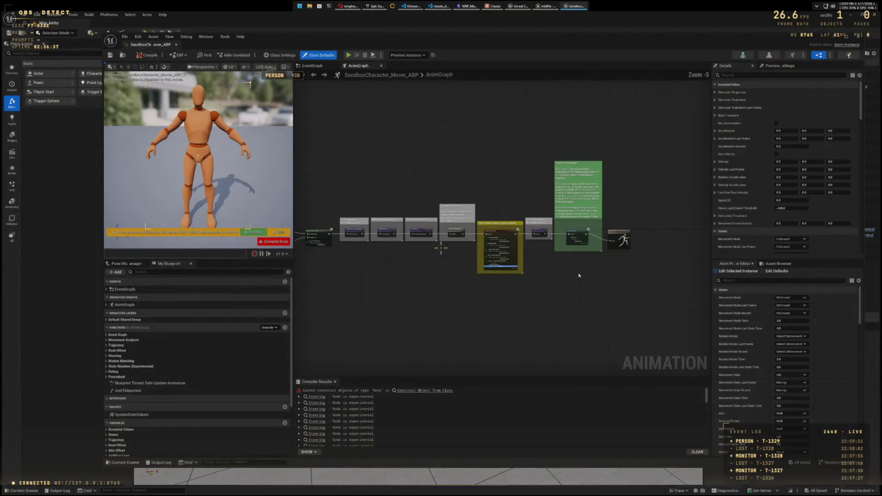
Step: Enlarge the Compiler Results panel, scroll the errors, and jump to the Mover error's node
{"action": "left_click_drag", "start_coordinate": [505, 382], "coordinate": [495, 317]}
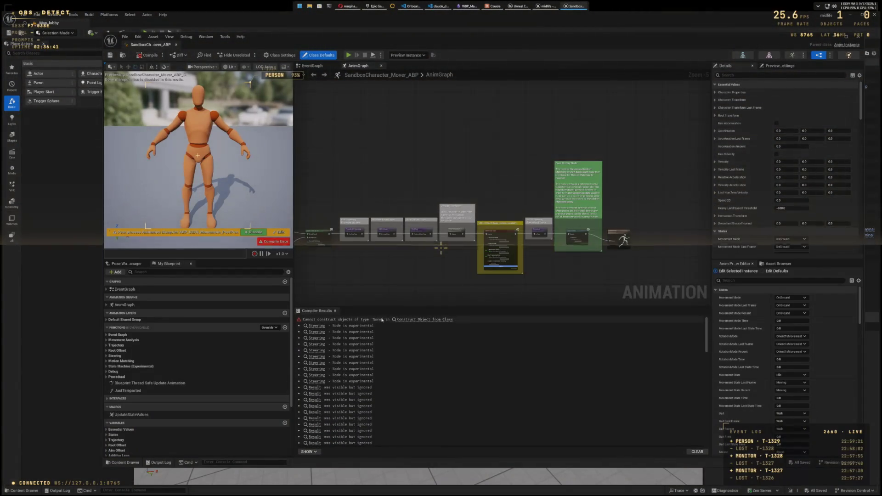
{"action": "scroll", "coordinate": [448, 387], "scroll_direction": "down", "scroll_amount": 5}
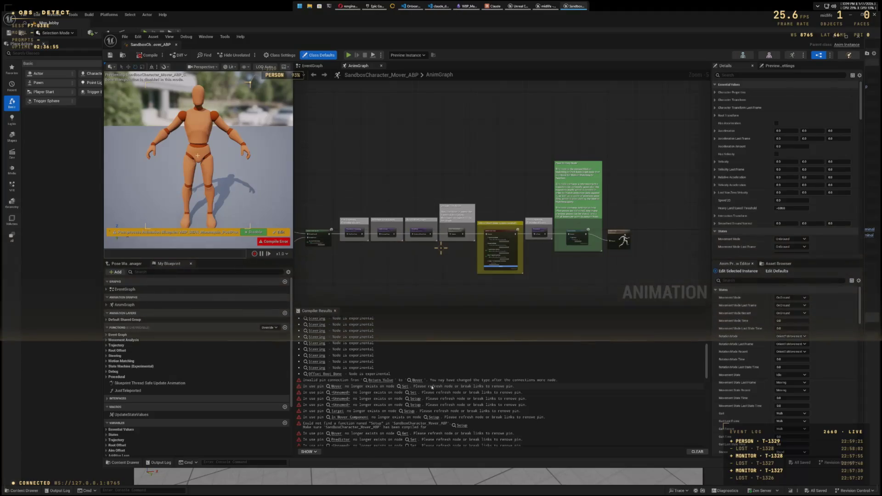
{"action": "left_click", "coordinate": [335, 386]}
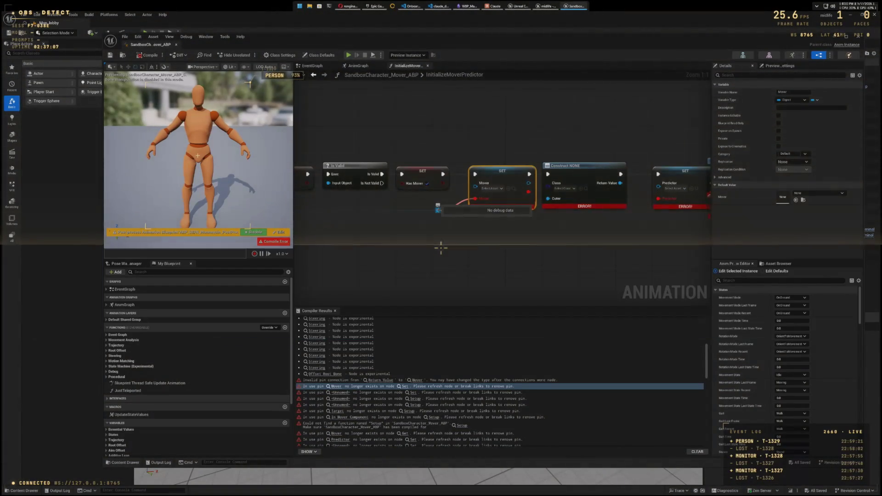
Step: Refresh the SET Mover node and break the Construct node's links
{"action": "right_click", "coordinate": [510, 172]}
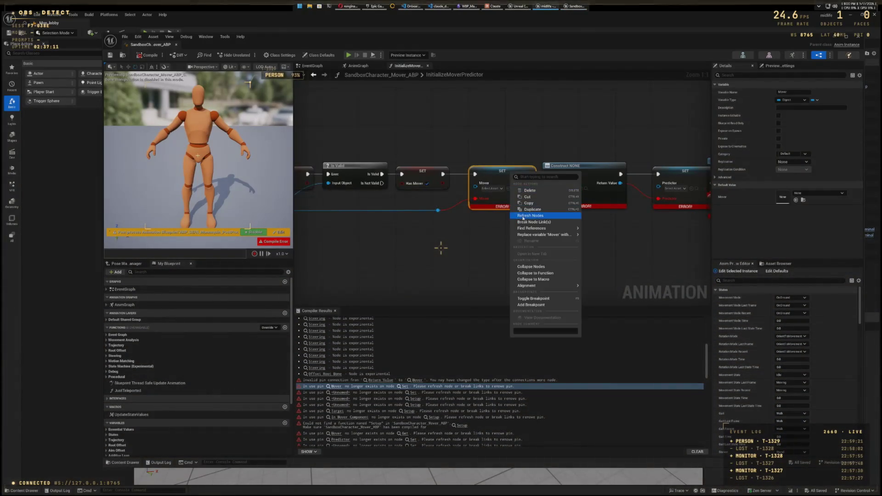
{"action": "left_click", "coordinate": [528, 216]}
{"action": "left_click_drag", "start_coordinate": [441, 211], "coordinate": [442, 210]}
{"action": "left_click_drag", "start_coordinate": [588, 259], "coordinate": [497, 260]}
{"action": "right_click", "coordinate": [487, 173]}
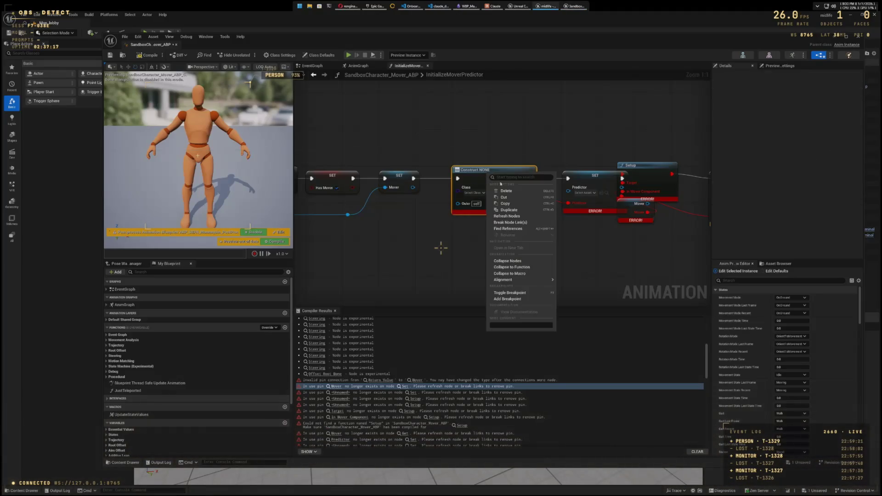
{"action": "left_click", "coordinate": [505, 222]}
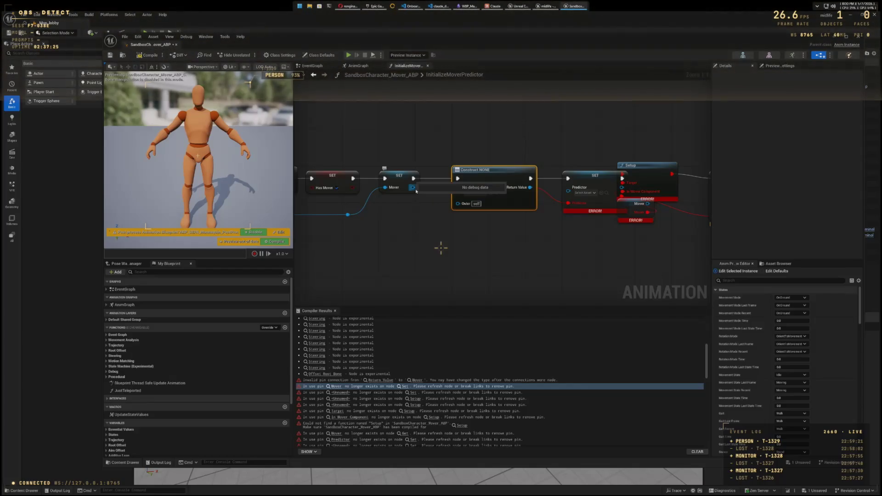
Step: Refresh the Predictor SET node, then shift and refresh the Setup and Mover nodes
{"action": "left_click_drag", "start_coordinate": [559, 270], "coordinate": [474, 272]}
{"action": "right_click", "coordinate": [501, 181]}
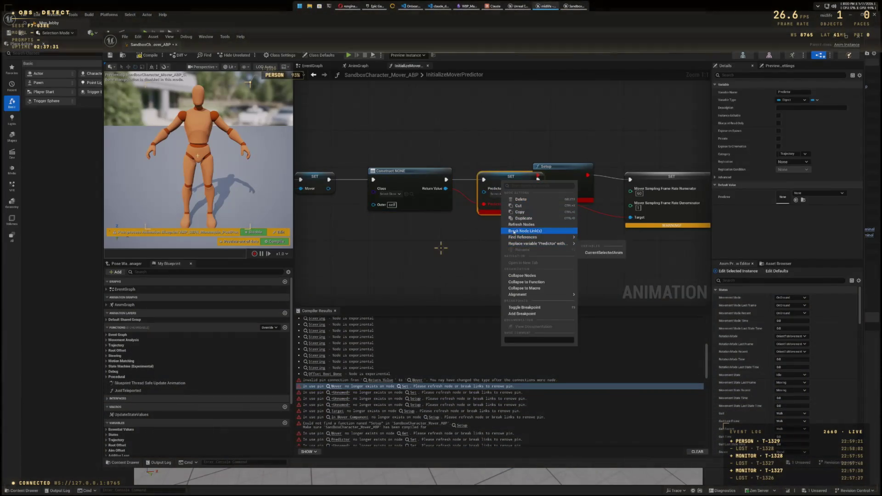
{"action": "left_click", "coordinate": [521, 224]}
{"action": "left_click_drag", "start_coordinate": [571, 259], "coordinate": [458, 259]}
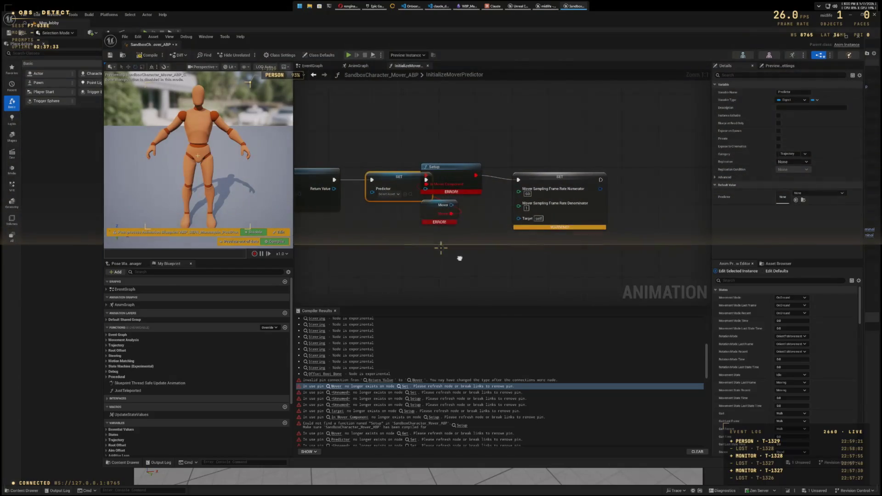
{"action": "left_click_drag", "start_coordinate": [447, 136], "coordinate": [572, 241]}
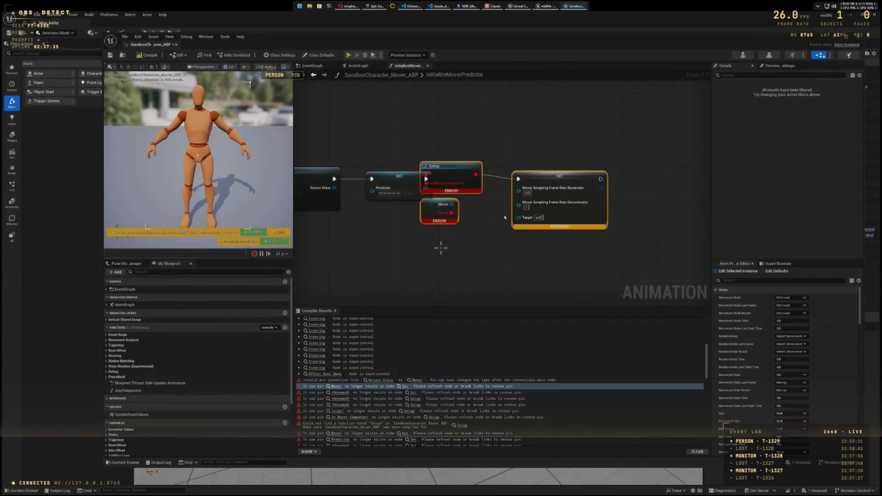
{"action": "left_click_drag", "start_coordinate": [465, 170], "coordinate": [502, 174]}
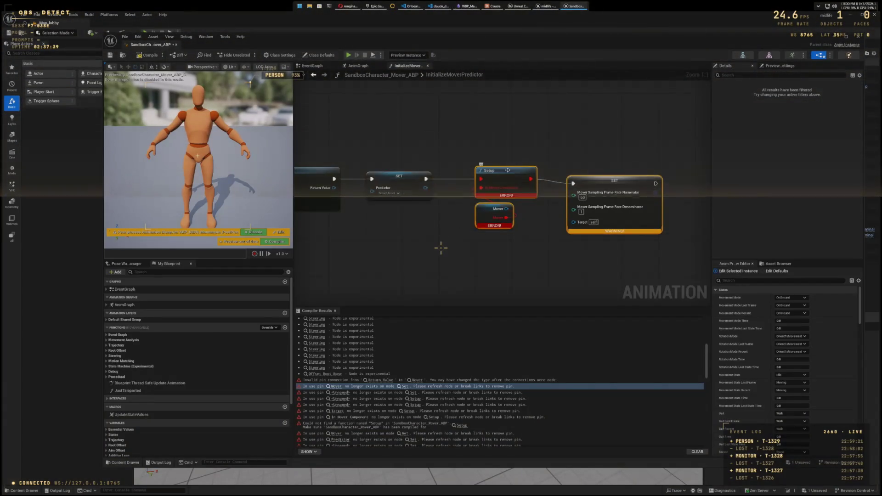
{"action": "right_click", "coordinate": [505, 171]}
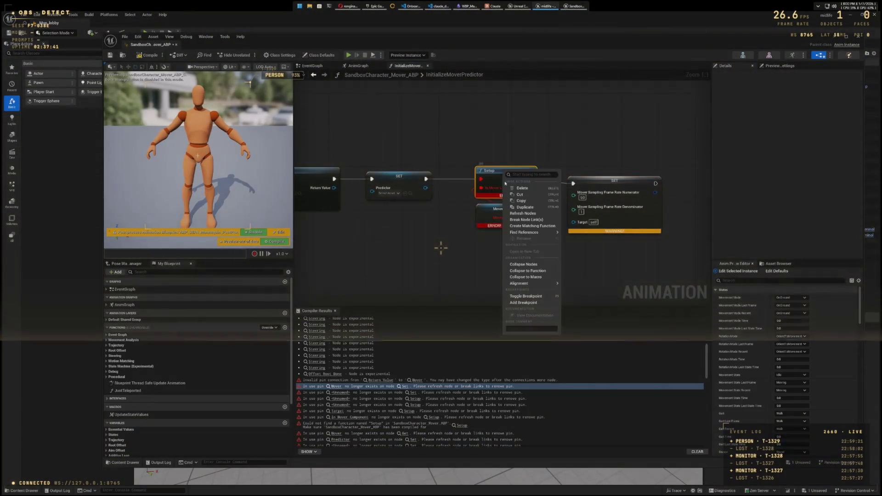
{"action": "left_click", "coordinate": [519, 213]}
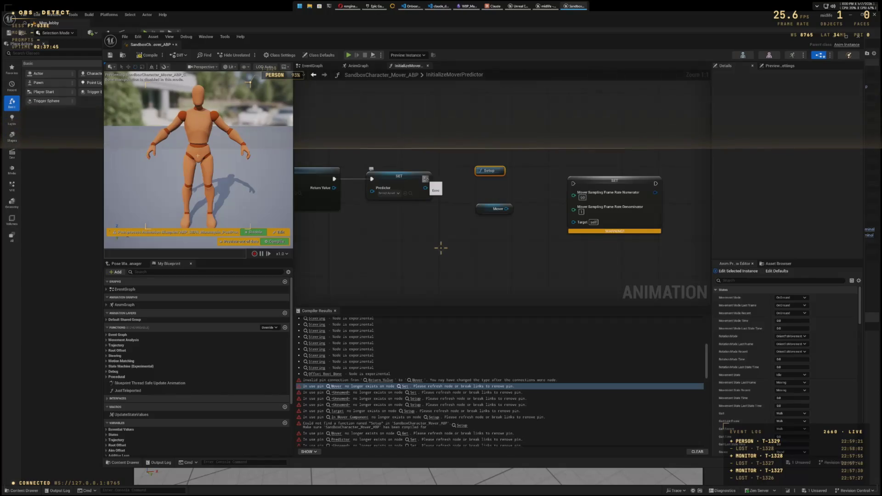
{"action": "mouse_move", "coordinate": [425, 178]}
{"action": "left_mouse_down"}
{"action": "mouse_move", "coordinate": [512, 181]}
{"action": "mouse_move", "coordinate": [482, 190]}
{"action": "mouse_move", "coordinate": [458, 173]}
{"action": "mouse_move", "coordinate": [489, 152]}
{"action": "left_mouse_up"}
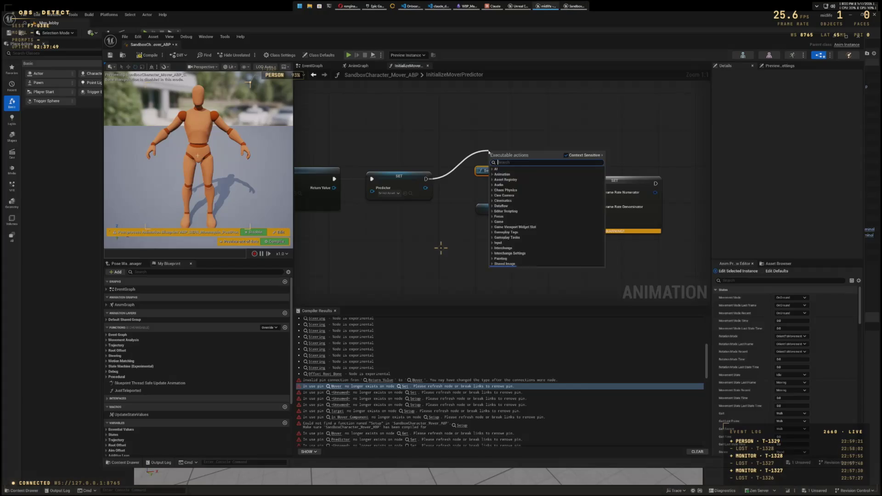
{"action": "type", "text": "set"}
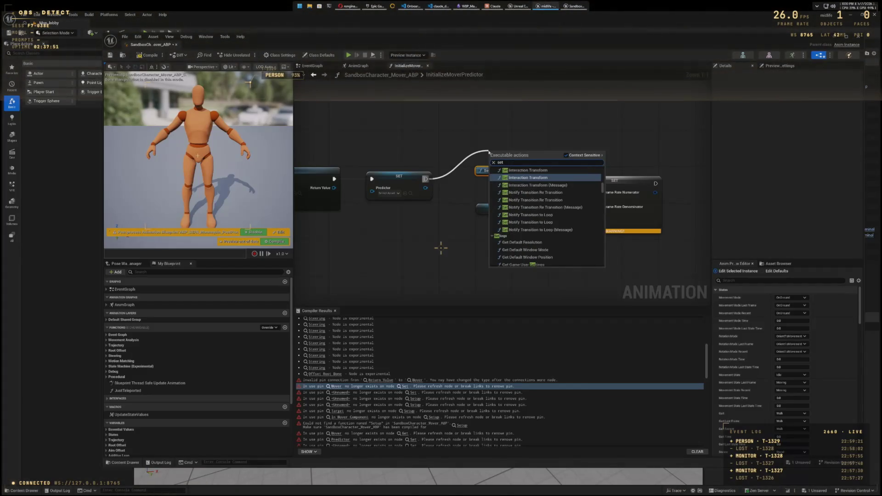
{"action": "type", "text": "up"}
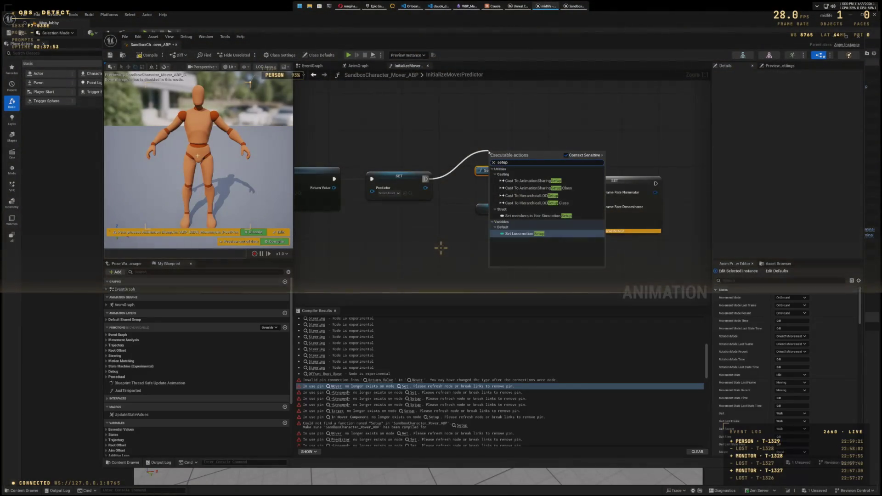
{"action": "left_click", "coordinate": [525, 234]}
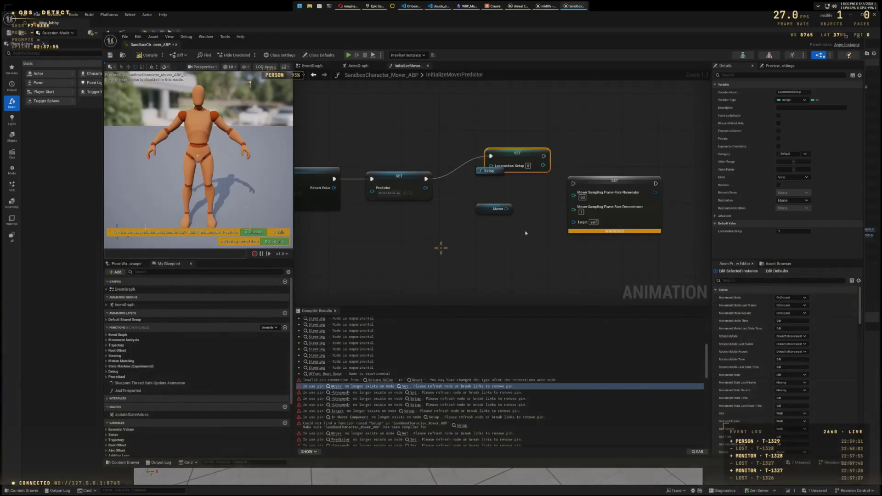
{"action": "mouse_move", "coordinate": [511, 160]}
{"action": "left_mouse_down"}
{"action": "mouse_move", "coordinate": [497, 169]}
{"action": "mouse_move", "coordinate": [573, 183]}
{"action": "left_mouse_up"}
{"action": "left_click_drag", "start_coordinate": [425, 188], "coordinate": [475, 185]}
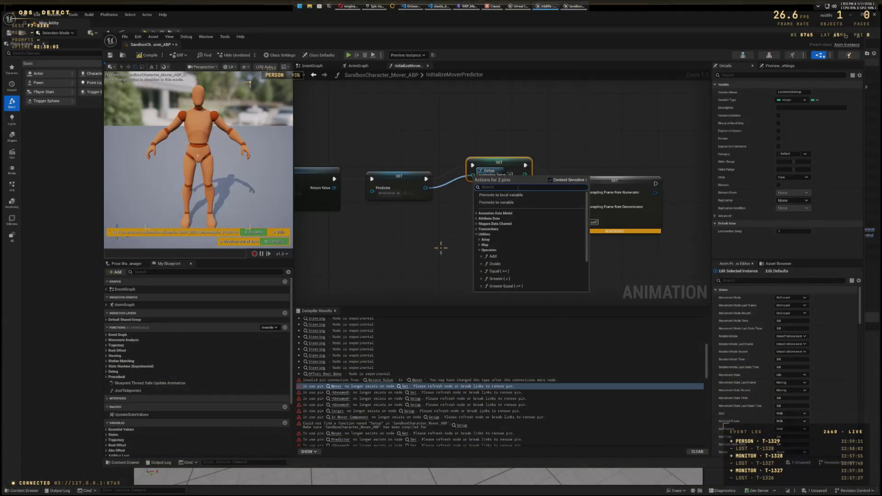
{"action": "left_click", "coordinate": [465, 228]}
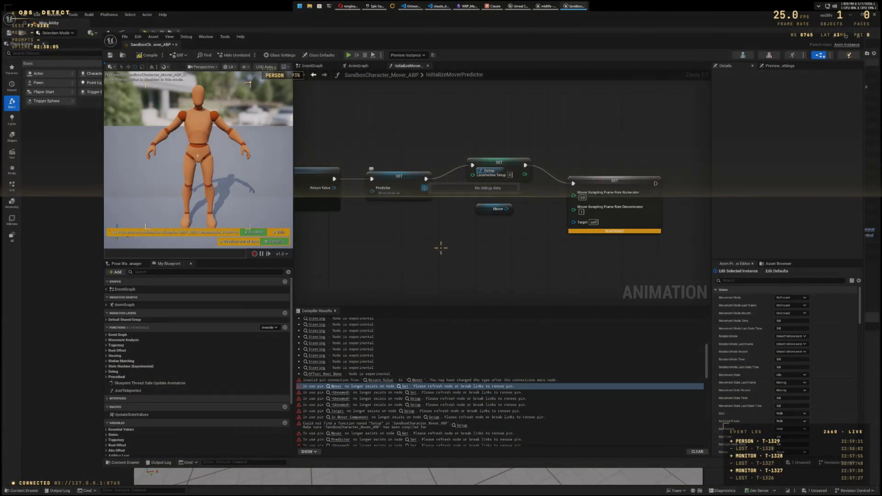
{"action": "left_click_drag", "start_coordinate": [493, 211], "coordinate": [438, 228]}
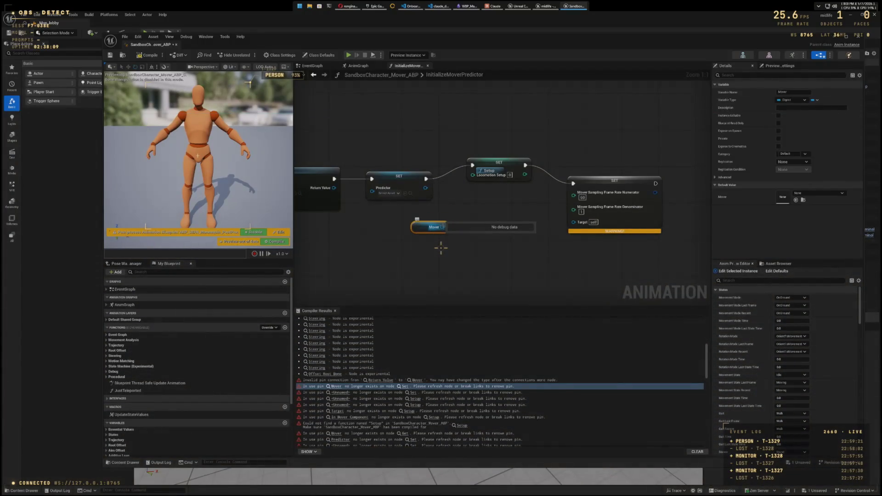
{"action": "mouse_move", "coordinate": [419, 231]}
{"action": "left_mouse_down"}
{"action": "mouse_move", "coordinate": [479, 254]}
{"action": "mouse_move", "coordinate": [535, 227]}
{"action": "mouse_move", "coordinate": [570, 224]}
{"action": "left_mouse_up"}
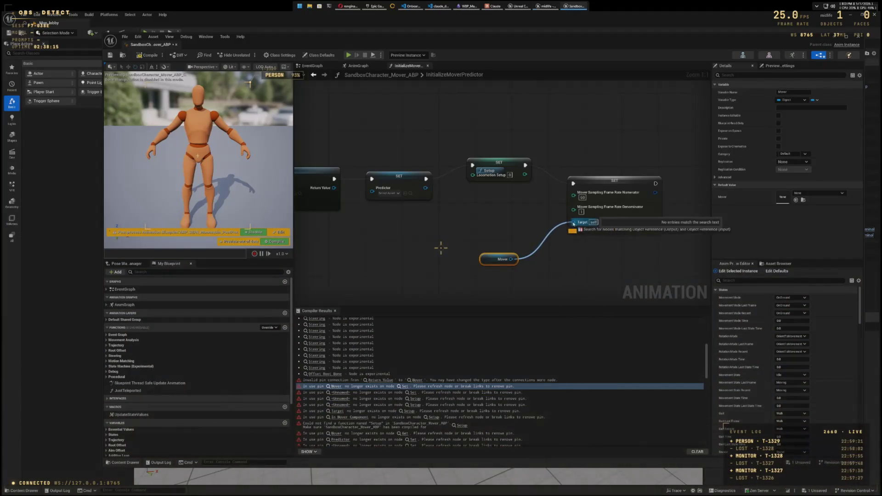
{"action": "left_click", "coordinate": [460, 265]}
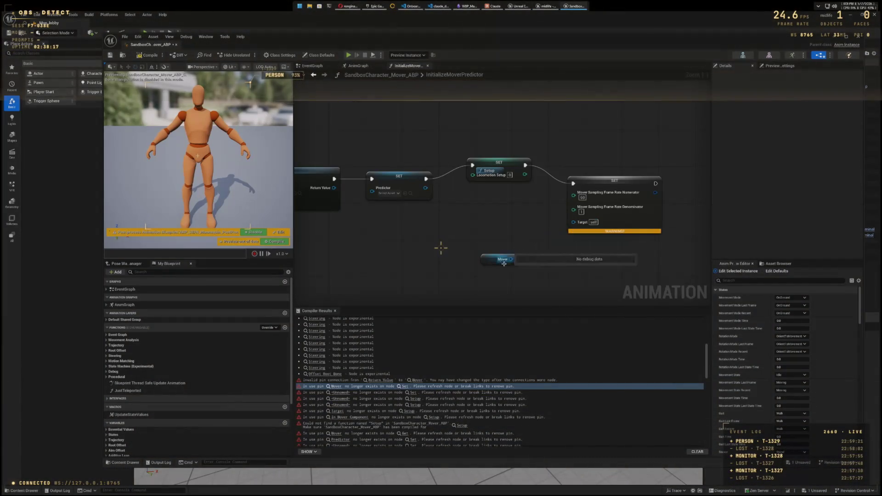
{"action": "left_click_drag", "start_coordinate": [573, 222], "coordinate": [512, 260]}
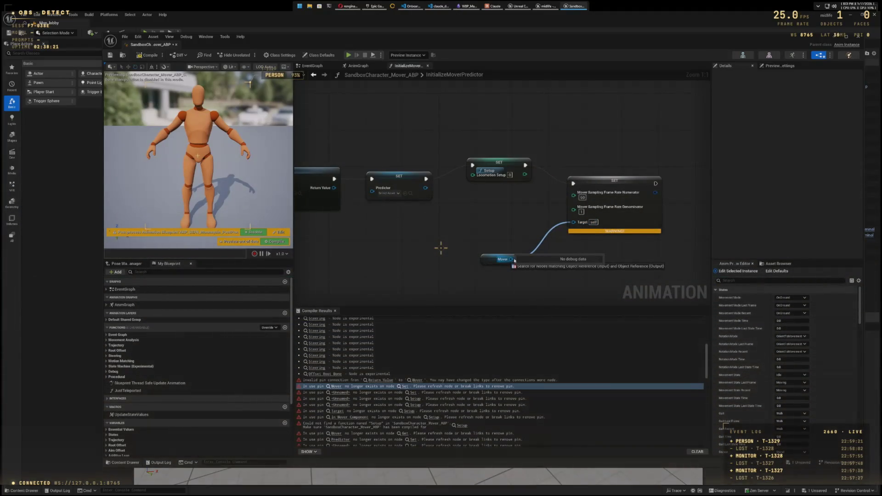
{"action": "left_click_drag", "start_coordinate": [526, 231], "coordinate": [526, 232]}
{"action": "scroll", "coordinate": [499, 378], "scroll_direction": "down", "scroll_amount": 3}
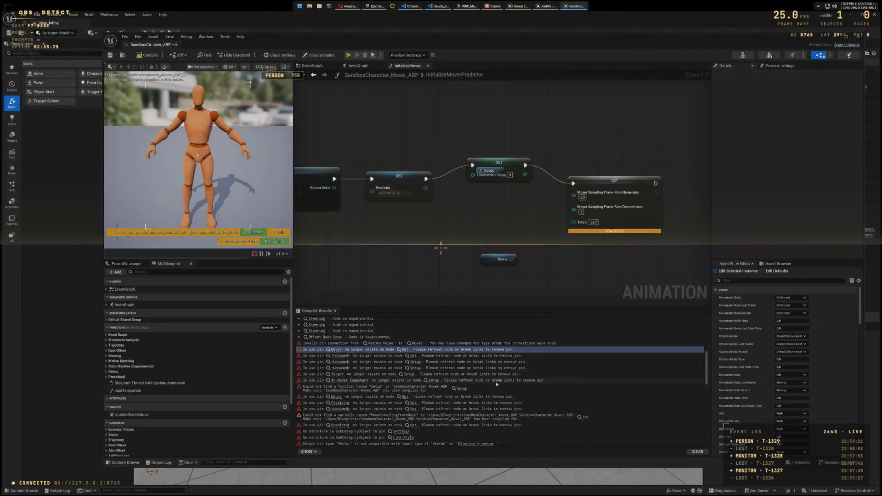
Step: Reposition the Get Component by Class node and pan along the chain to SET Setup
{"action": "scroll", "coordinate": [496, 384], "scroll_direction": "up", "scroll_amount": 1}
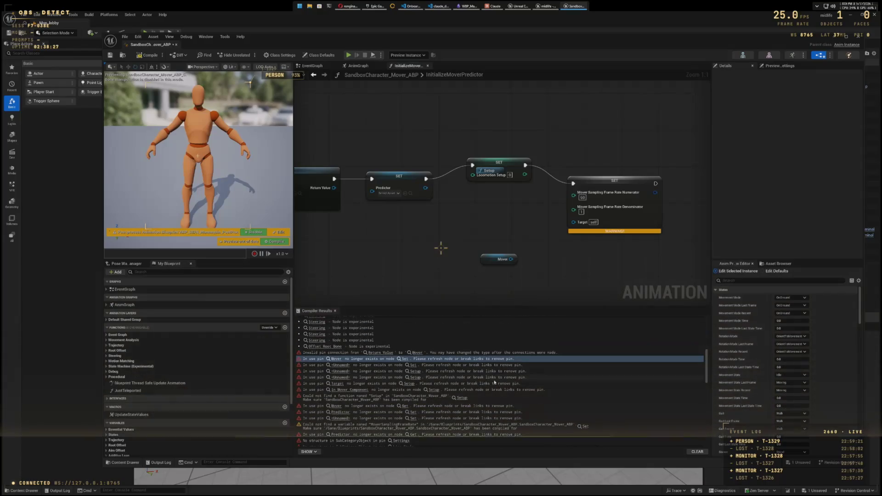
{"action": "mouse_move", "coordinate": [405, 258]}
{"action": "left_mouse_down"}
{"action": "mouse_move", "coordinate": [577, 284]}
{"action": "mouse_move", "coordinate": [650, 258]}
{"action": "left_mouse_up"}
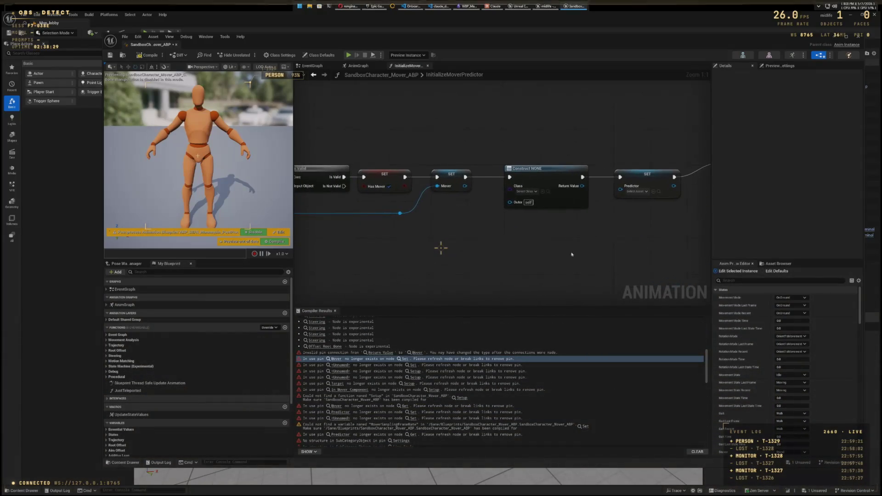
{"action": "mouse_move", "coordinate": [401, 258]}
{"action": "left_mouse_down"}
{"action": "mouse_move", "coordinate": [533, 266]}
{"action": "mouse_move", "coordinate": [680, 249]}
{"action": "left_mouse_up"}
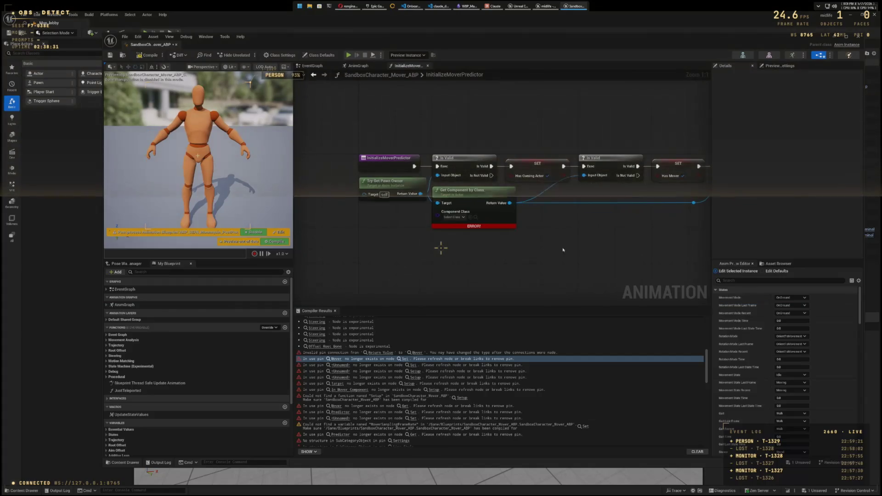
{"action": "left_click_drag", "start_coordinate": [563, 250], "coordinate": [584, 246]}
{"action": "left_click_drag", "start_coordinate": [523, 191], "coordinate": [541, 215]}
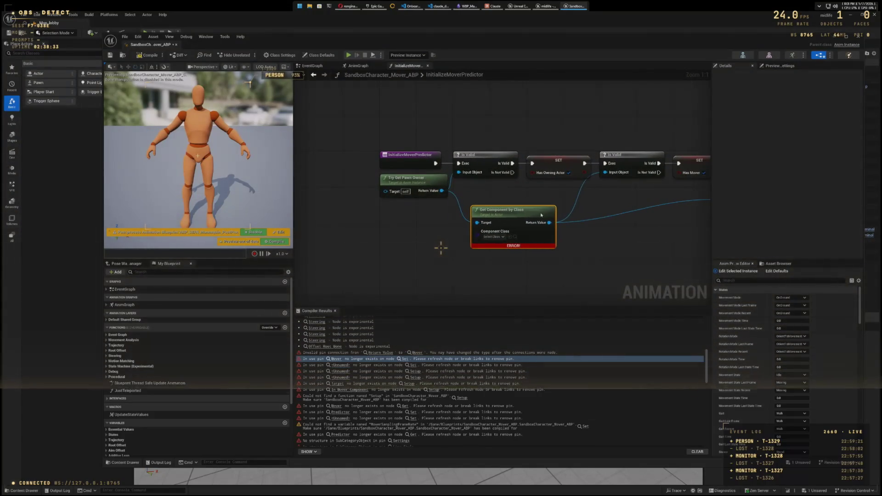
{"action": "right_click", "coordinate": [541, 215]}
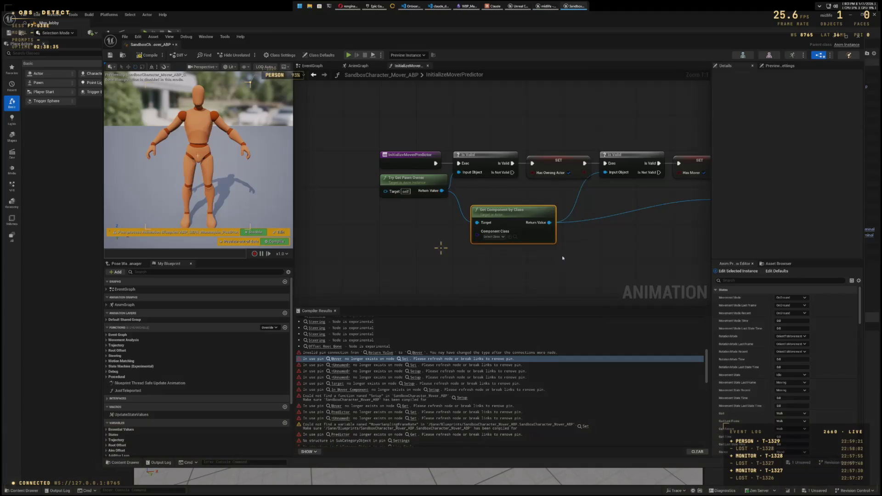
{"action": "left_click_drag", "start_coordinate": [573, 265], "coordinate": [515, 273]}
{"action": "mouse_move", "coordinate": [640, 254]}
{"action": "left_mouse_down"}
{"action": "mouse_move", "coordinate": [576, 271]}
{"action": "mouse_move", "coordinate": [390, 282]}
{"action": "left_mouse_up"}
{"action": "left_click_drag", "start_coordinate": [473, 268], "coordinate": [415, 254]}
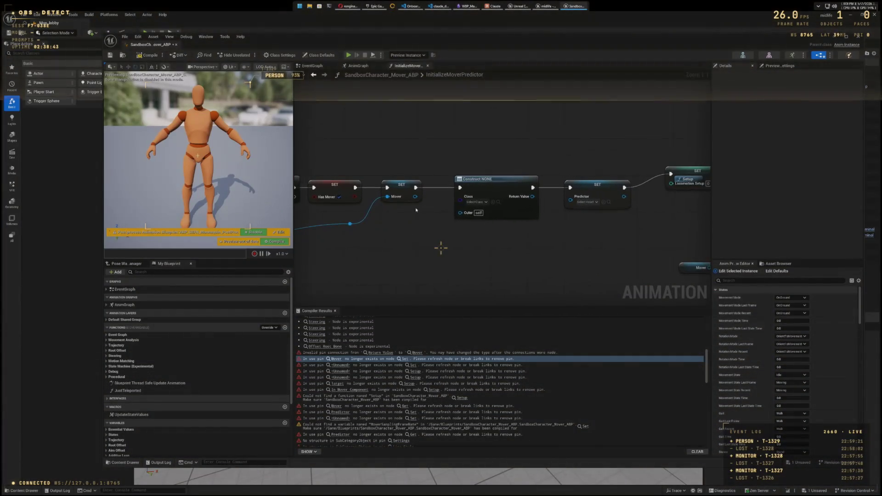
Step: Wire Mover to Construct's Outer, Return Value to Predictor, and Locomotion Setup to Numerator
{"action": "left_click_drag", "start_coordinate": [414, 197], "coordinate": [461, 216]}
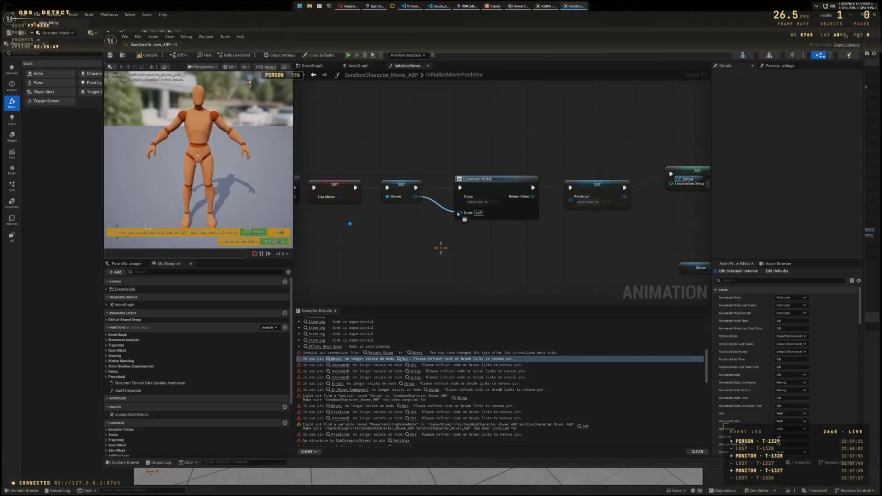
{"action": "left_click_drag", "start_coordinate": [566, 239], "coordinate": [472, 266]}
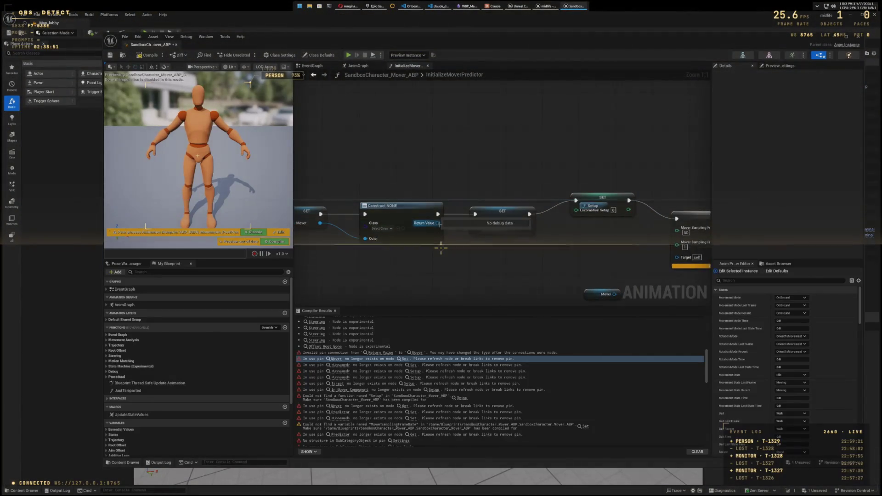
{"action": "left_click_drag", "start_coordinate": [437, 223], "coordinate": [476, 228]}
{"action": "left_click_drag", "start_coordinate": [506, 265], "coordinate": [394, 248]}
{"action": "mouse_move", "coordinate": [395, 207]}
{"action": "left_mouse_down"}
{"action": "mouse_move", "coordinate": [464, 193]}
{"action": "mouse_move", "coordinate": [503, 272]}
{"action": "mouse_move", "coordinate": [563, 230]}
{"action": "mouse_move", "coordinate": [489, 238]}
{"action": "mouse_move", "coordinate": [476, 209]}
{"action": "mouse_move", "coordinate": [473, 224]}
{"action": "left_mouse_up"}
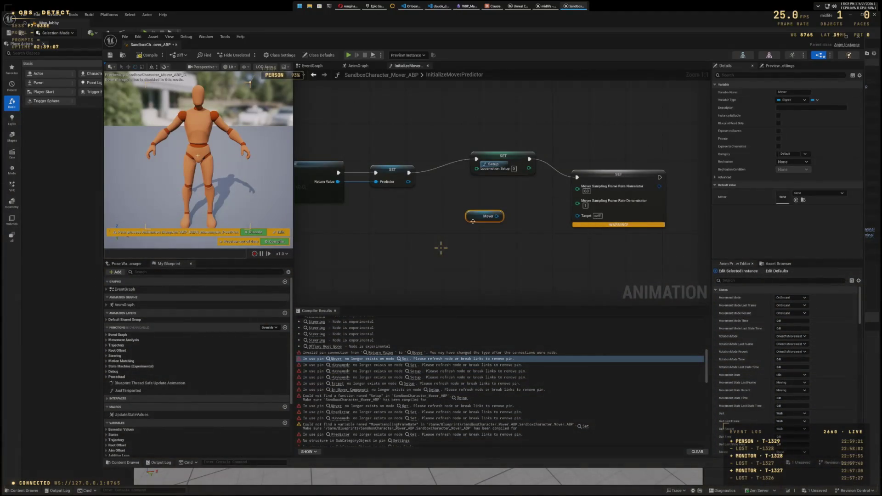
{"action": "left_click_drag", "start_coordinate": [476, 169], "coordinate": [476, 170]}
{"action": "mouse_move", "coordinate": [453, 198]}
{"action": "left_mouse_down"}
{"action": "mouse_move", "coordinate": [576, 189]}
{"action": "mouse_move", "coordinate": [456, 209]}
{"action": "mouse_move", "coordinate": [520, 227]}
{"action": "left_mouse_up"}
Step: Recompile the blueprint and box-select the node chain around the Construct node
{"action": "left_click", "coordinate": [156, 56]}
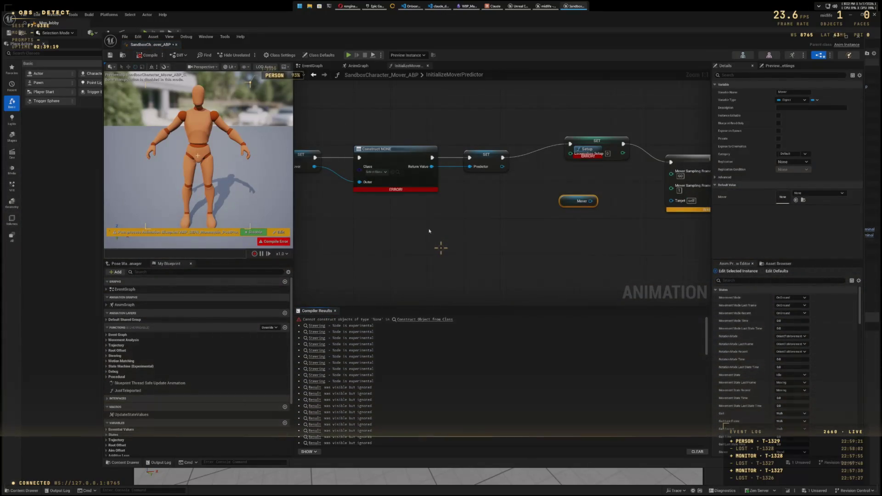
{"action": "left_click_drag", "start_coordinate": [383, 239], "coordinate": [477, 272]}
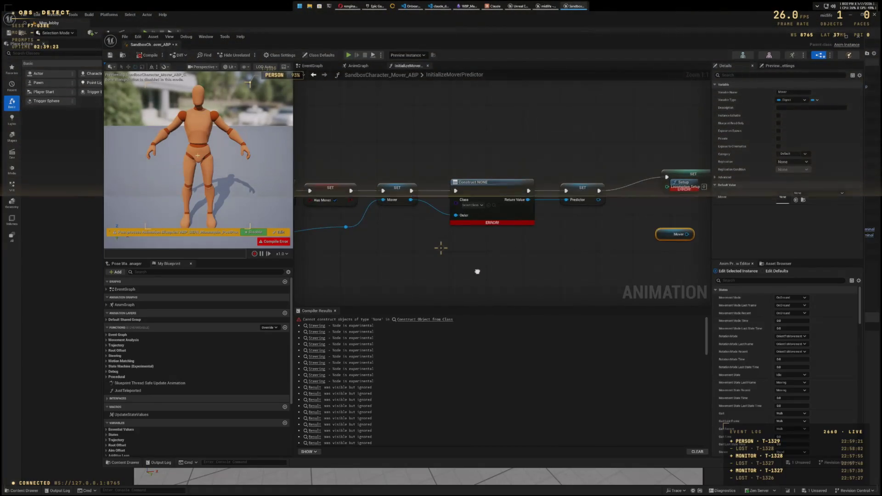
{"action": "left_click_drag", "start_coordinate": [477, 271], "coordinate": [492, 275]}
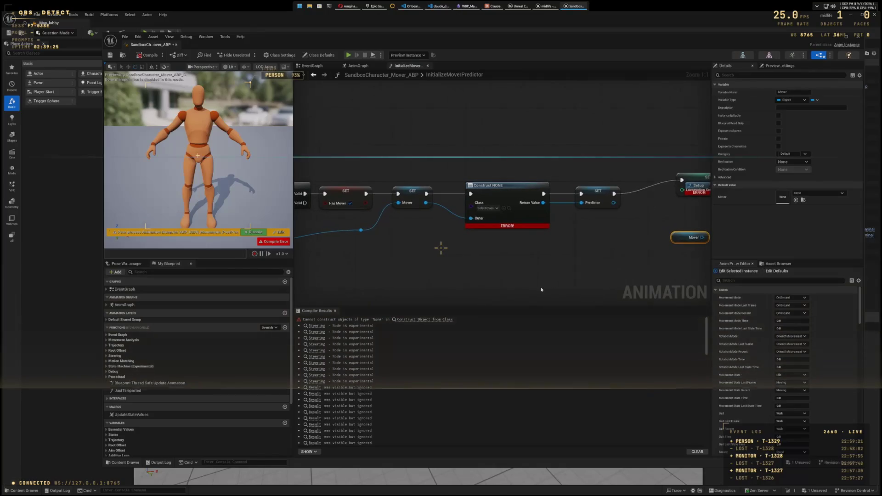
{"action": "scroll", "coordinate": [541, 288], "scroll_direction": "down", "scroll_amount": 2}
{"action": "mouse_move", "coordinate": [586, 292]}
{"action": "left_mouse_down"}
{"action": "mouse_move", "coordinate": [446, 252]}
{"action": "mouse_move", "coordinate": [460, 255]}
{"action": "left_mouse_up"}
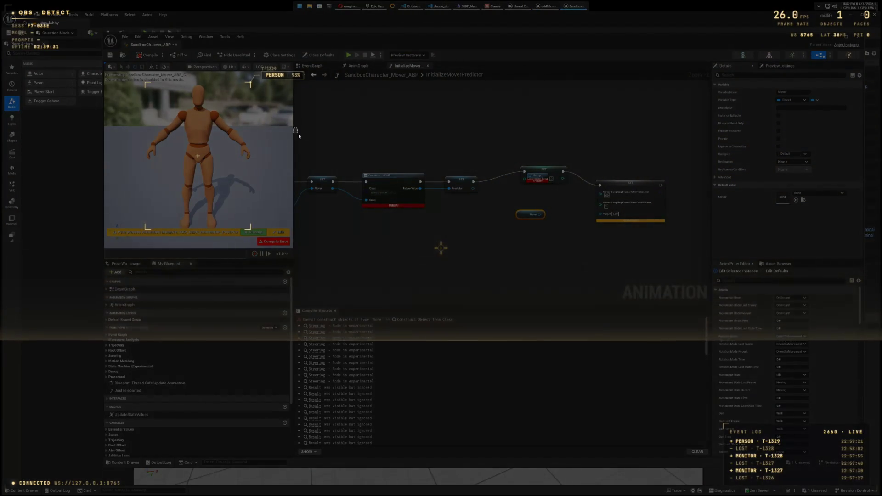
{"action": "mouse_move", "coordinate": [295, 128]}
{"action": "left_mouse_down"}
{"action": "mouse_move", "coordinate": [616, 227]}
{"action": "mouse_move", "coordinate": [696, 282]}
{"action": "left_mouse_up"}
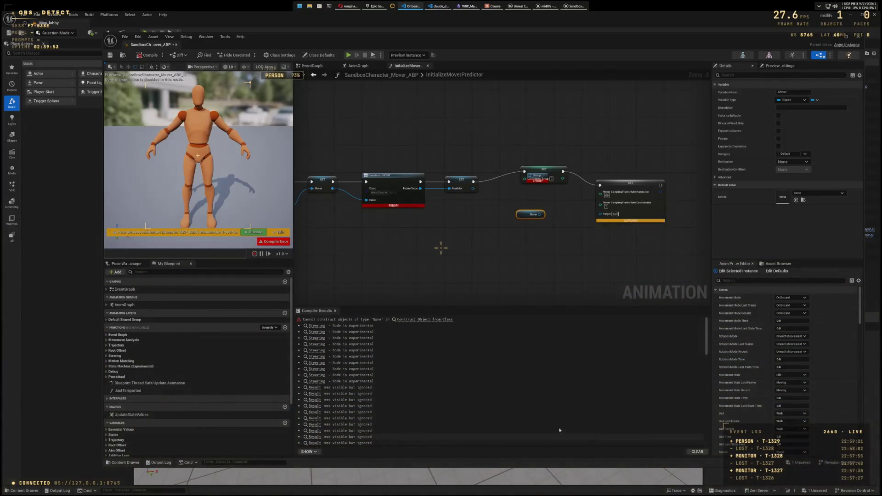
{"action": "scroll", "coordinate": [409, 385], "scroll_direction": "down", "scroll_amount": 5}
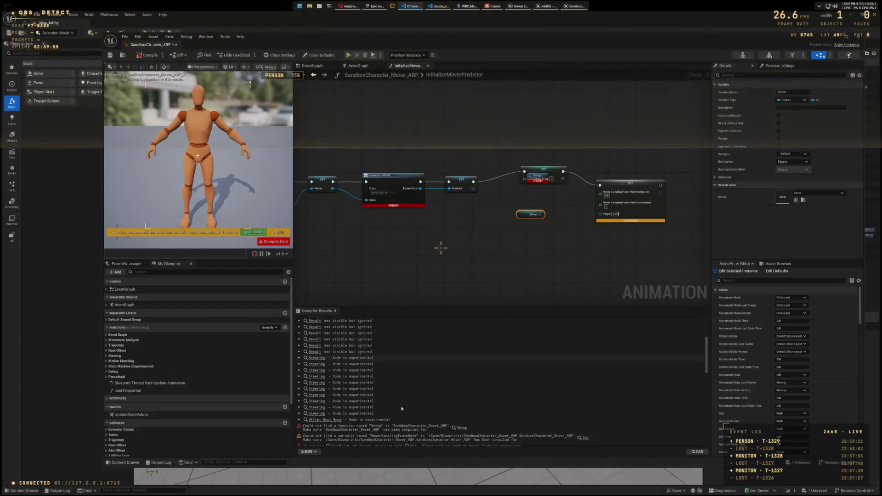
{"action": "scroll", "coordinate": [401, 408], "scroll_direction": "down", "scroll_amount": 3}
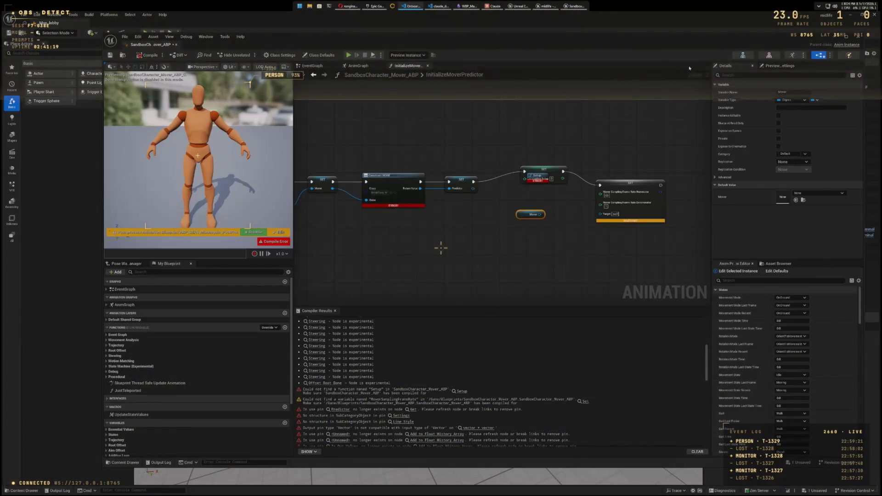
Step: Close SandboxCharacter_Mover_ABP and save it through the unsaved-assets prompt
{"action": "left_click", "coordinate": [855, 38]}
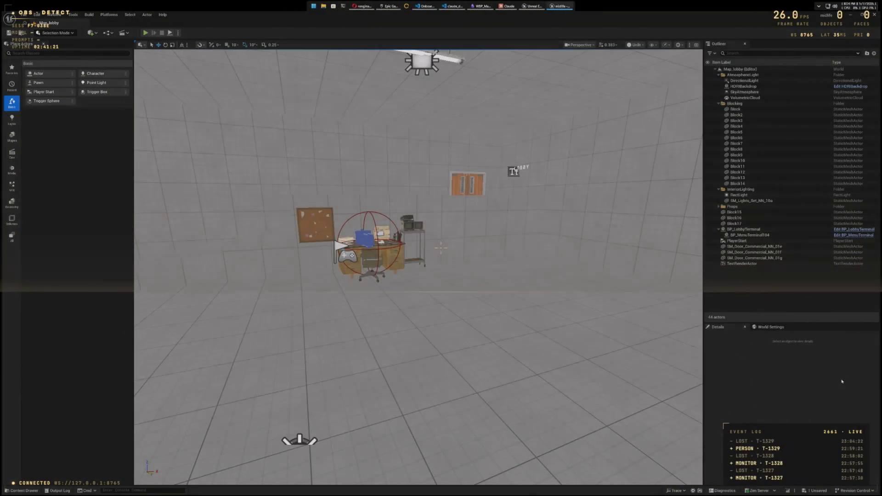
{"action": "left_click", "coordinate": [816, 491]}
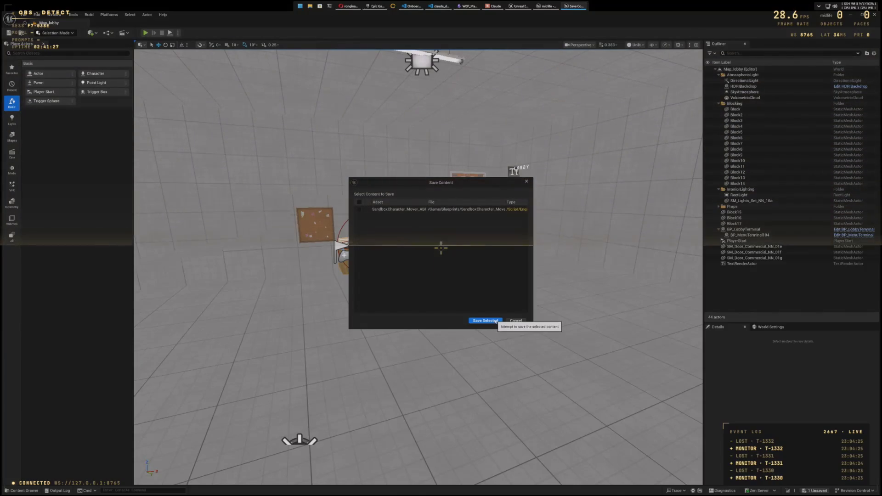
{"action": "left_click", "coordinate": [495, 321]}
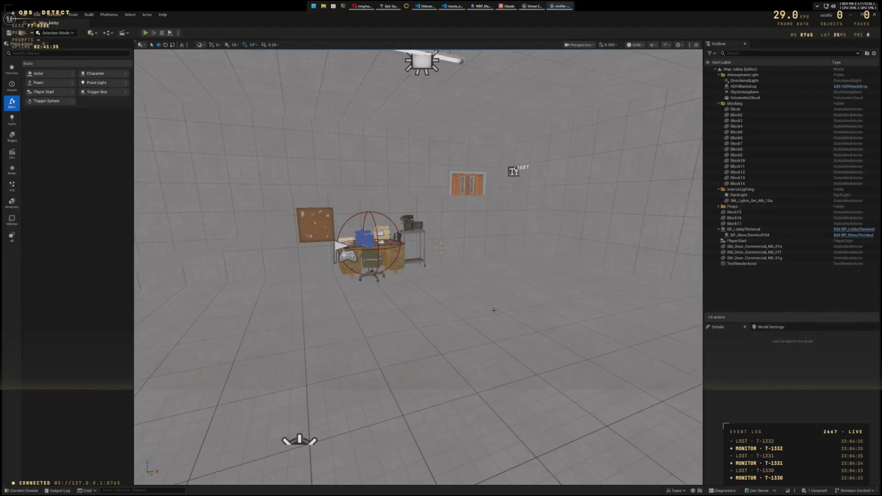
Step: Open SandboxCharacter_CMC_ABP from the Blueprints folder in the Content Drawer
{"action": "left_click", "coordinate": [20, 491]}
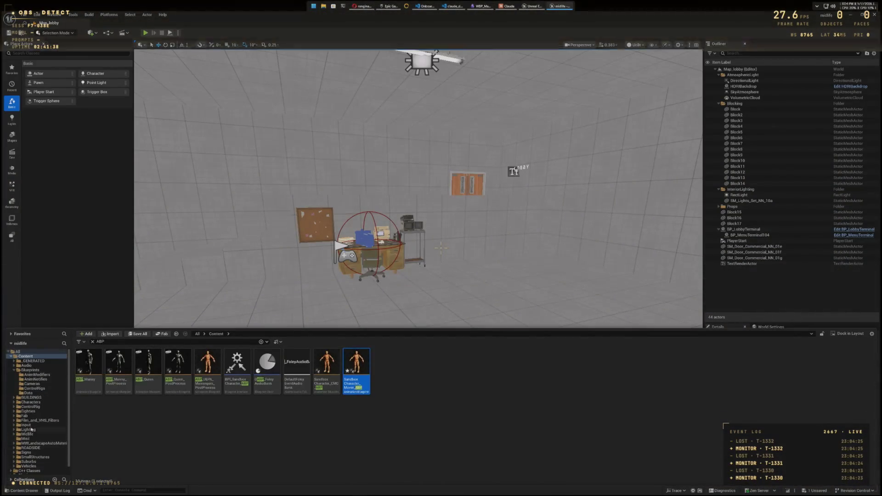
{"action": "left_click", "coordinate": [39, 371]}
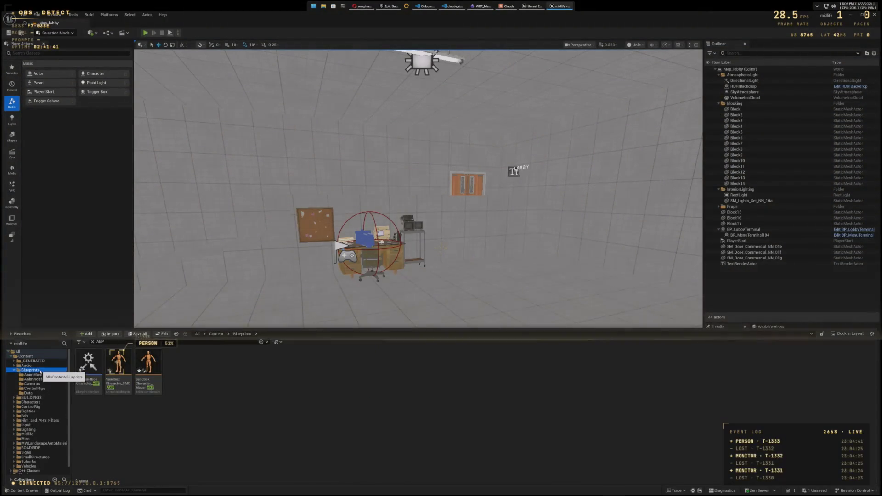
{"action": "double_click", "coordinate": [118, 381]}
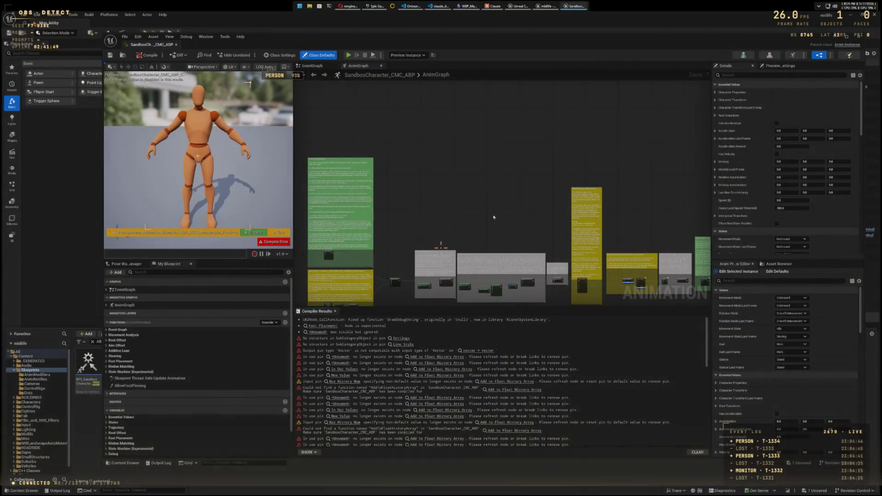
Step: Select all the compiler log messages in the Compiler Results panel
{"action": "left_click_drag", "start_coordinate": [494, 217], "coordinate": [502, 140]}
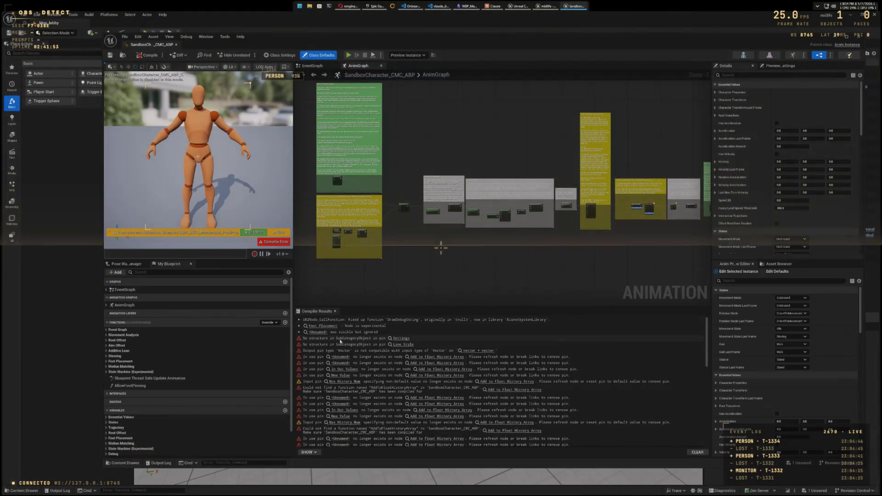
{"action": "left_click", "coordinate": [484, 319]}
{"action": "scroll", "coordinate": [483, 353], "scroll_direction": "down", "scroll_amount": 10}
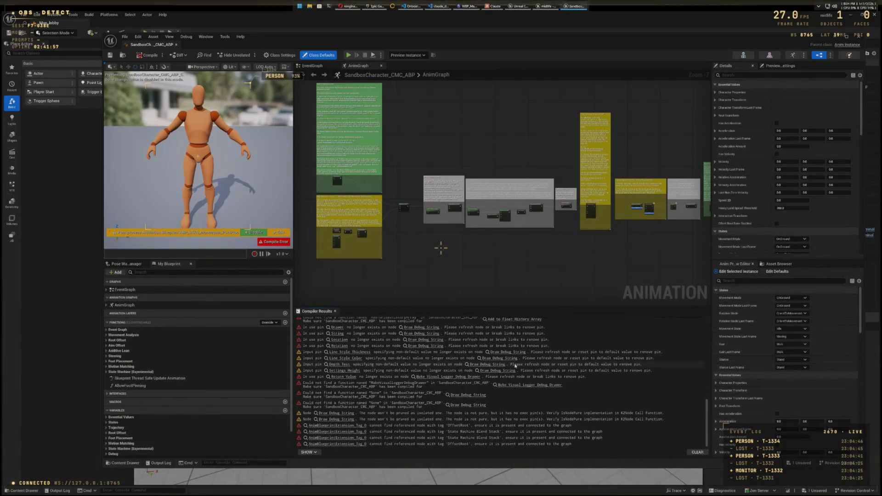
{"action": "left_click", "coordinate": [511, 444], "text": "shift"}
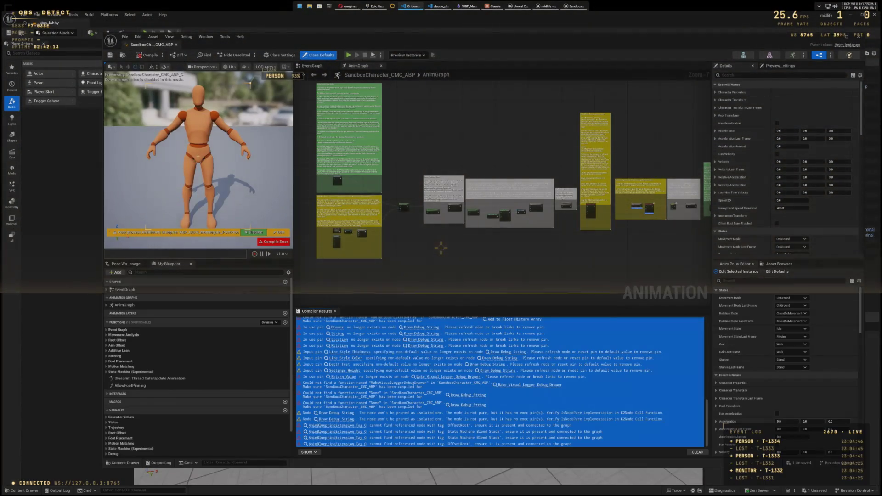
{"action": "left_click", "coordinate": [478, 296]}
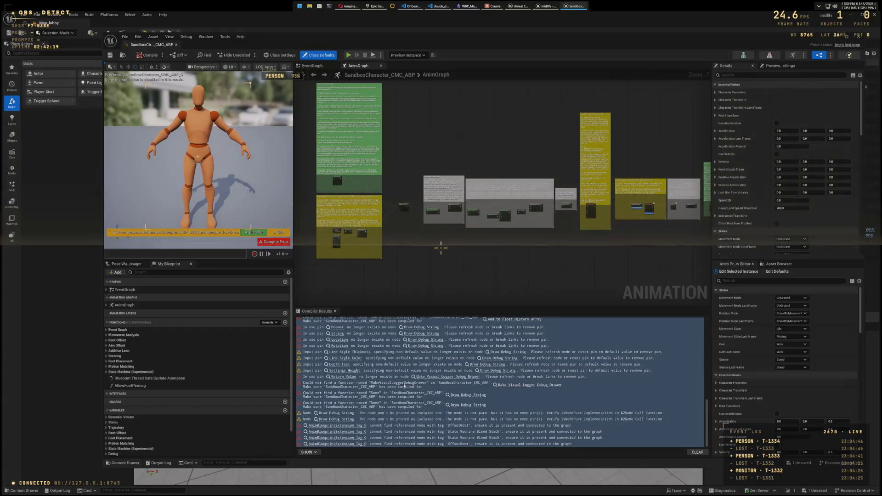
Step: Pan through the State Machine, Motion Matching, Simple Additive Lean and Simple Aim Offset comments
{"action": "scroll", "coordinate": [392, 261], "scroll_direction": "up", "scroll_amount": 6}
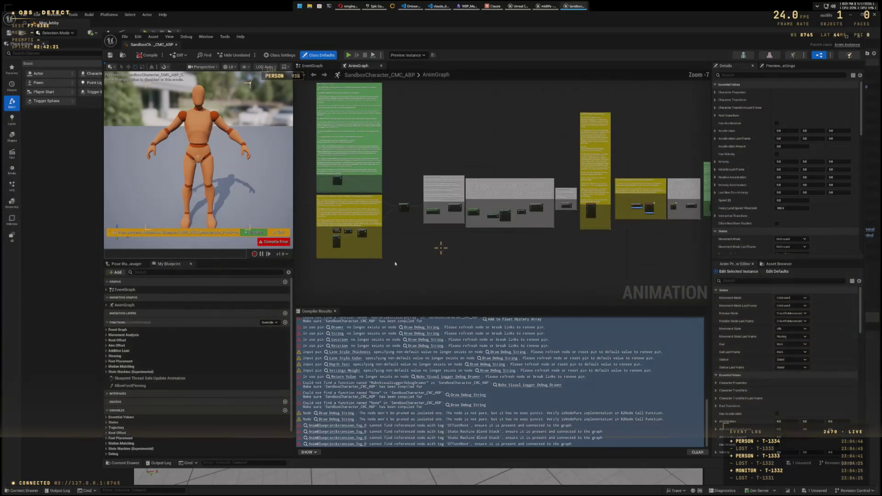
{"action": "left_click_drag", "start_coordinate": [391, 260], "coordinate": [640, 260]}
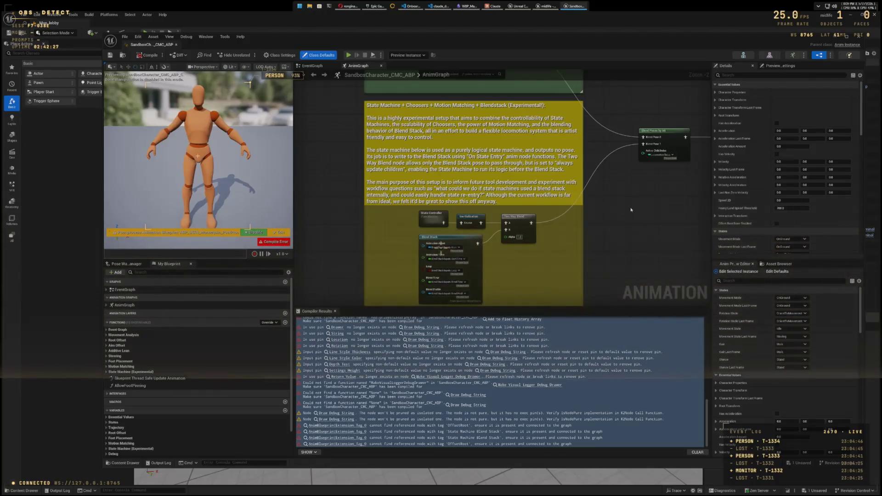
{"action": "left_click_drag", "start_coordinate": [626, 201], "coordinate": [628, 334]}
{"action": "left_click_drag", "start_coordinate": [630, 170], "coordinate": [625, 333]}
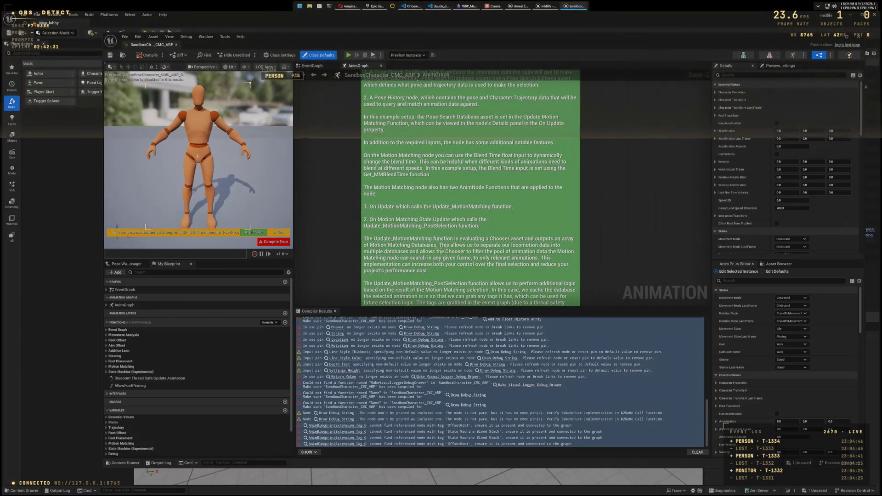
{"action": "mouse_move", "coordinate": [616, 244]}
{"action": "left_mouse_down"}
{"action": "mouse_move", "coordinate": [435, 144]}
{"action": "mouse_move", "coordinate": [402, 160]}
{"action": "left_mouse_up"}
{"action": "mouse_move", "coordinate": [588, 132]}
{"action": "left_mouse_down"}
{"action": "mouse_move", "coordinate": [424, 133]}
{"action": "mouse_move", "coordinate": [427, 125]}
{"action": "left_mouse_up"}
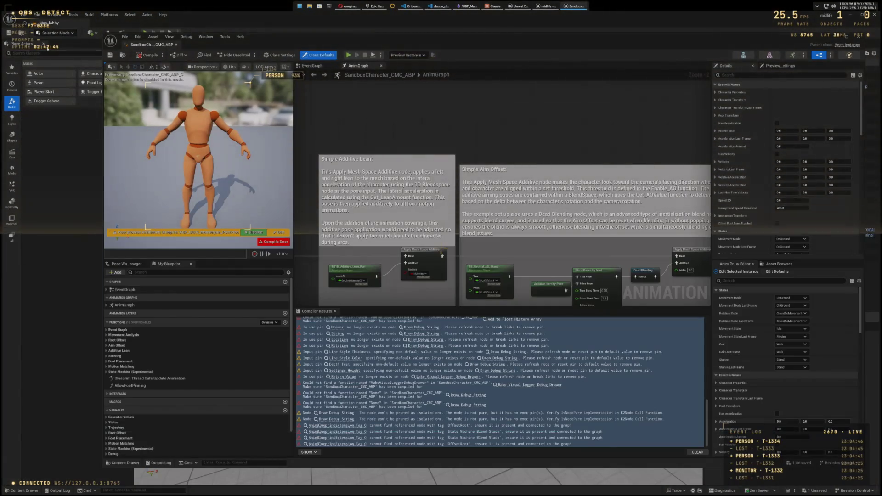
{"action": "left_click", "coordinate": [36, 14]}
{"action": "left_click", "coordinate": [50, 114]}
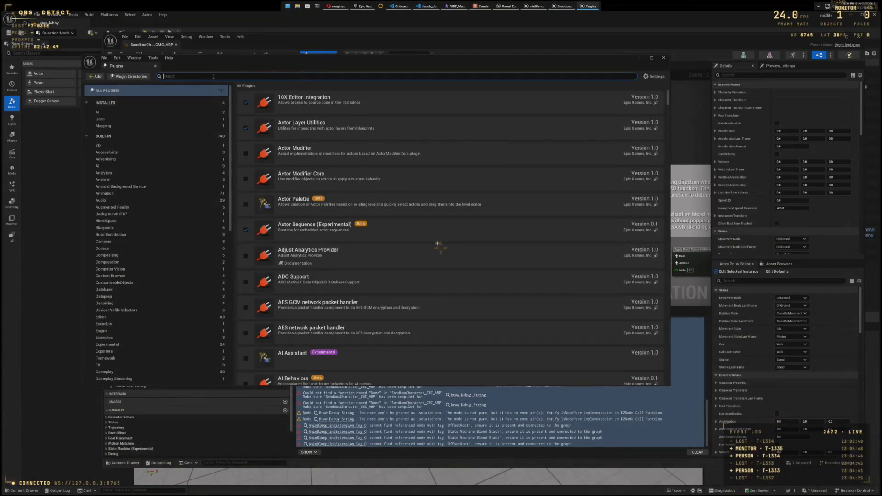
{"action": "type", "text": "UtLocomotion"}
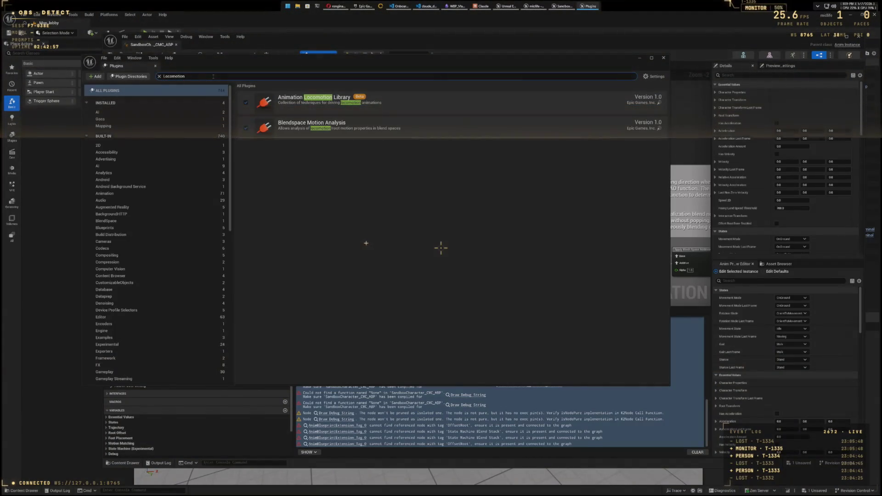
{"action": "key", "text": "ctrl+a"}
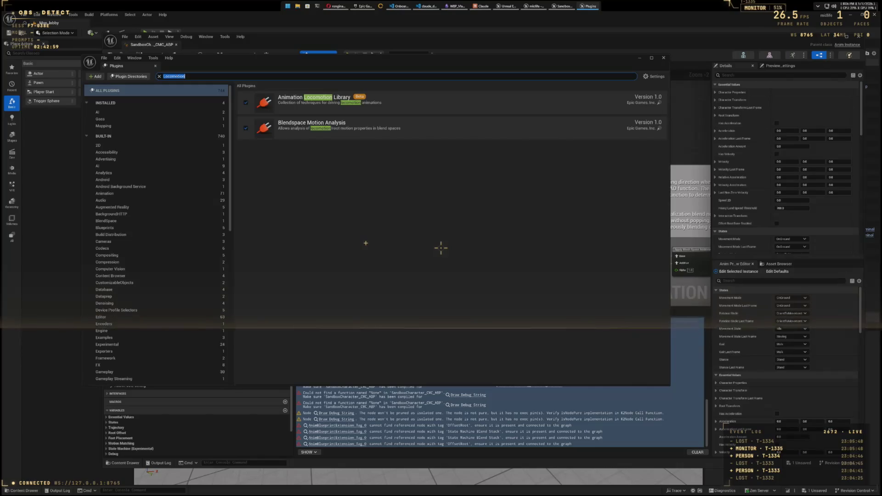
{"action": "type", "text": "An"}
{"action": "type", "text": "on"}
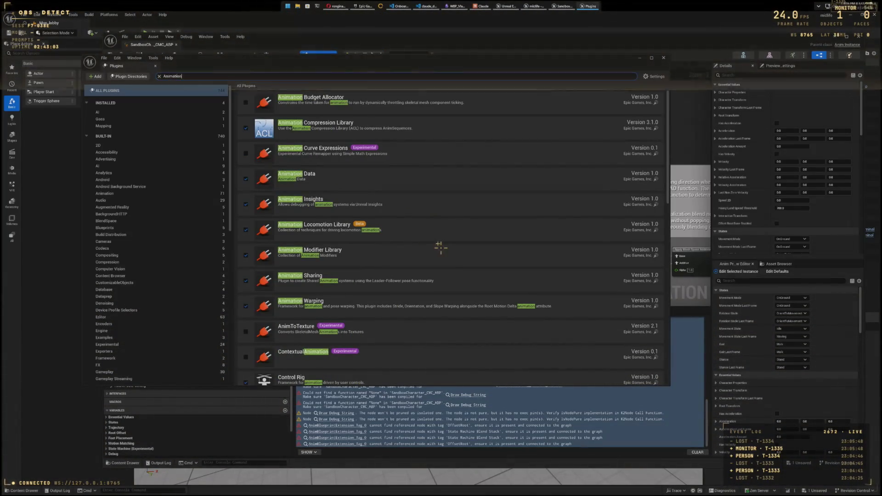
{"action": "scroll", "coordinate": [423, 213], "scroll_direction": "down", "scroll_amount": 2}
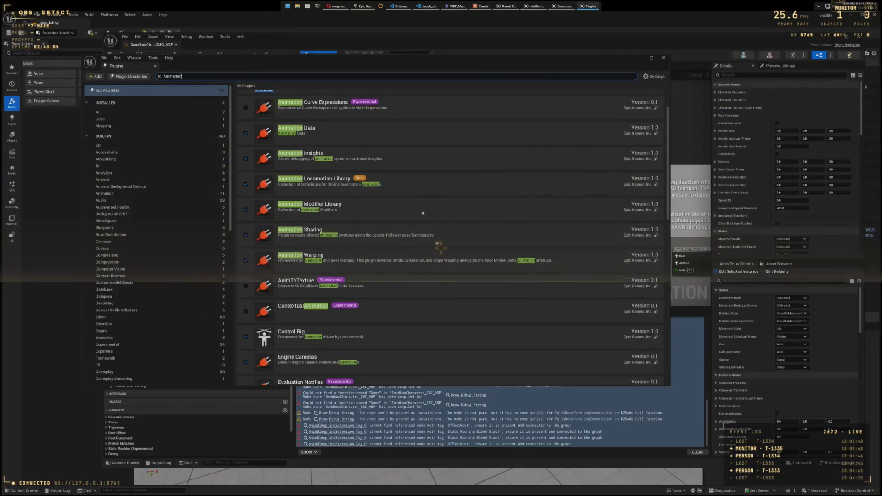
{"action": "scroll", "coordinate": [423, 212], "scroll_direction": "down", "scroll_amount": 3}
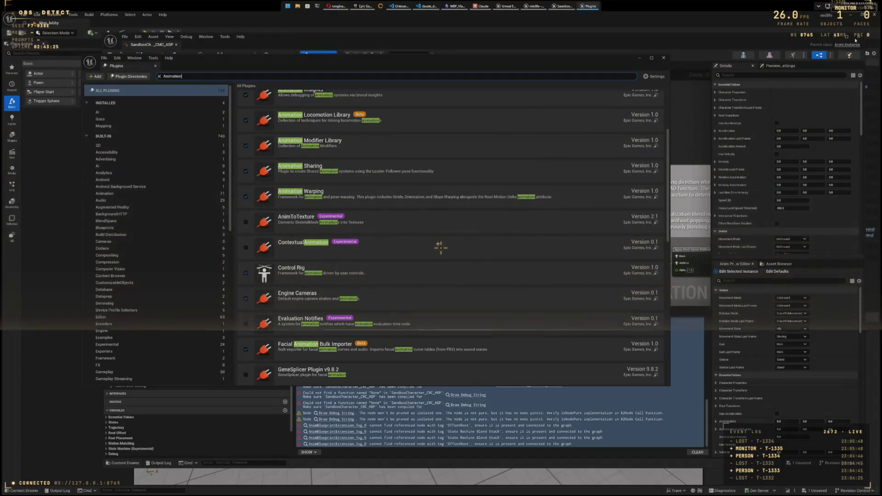
{"action": "left_click", "coordinate": [663, 57]}
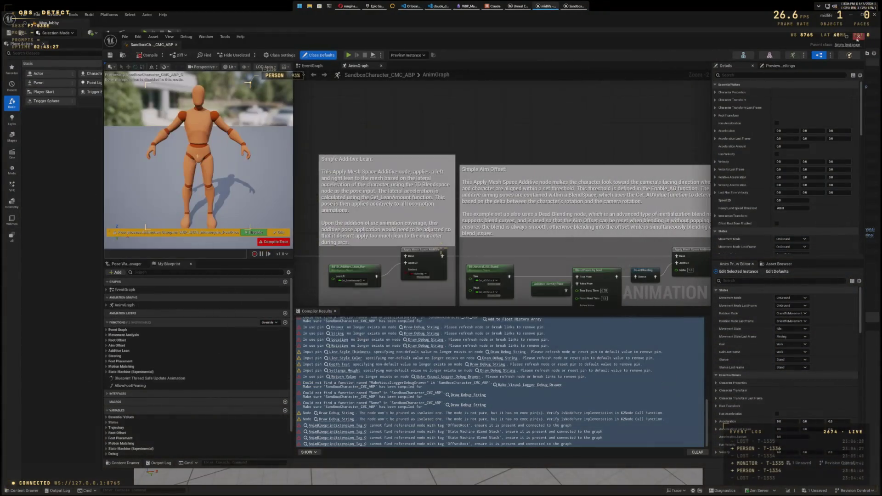
Step: Close the animation blueprint tab, quit Unreal Editor, and answer the Save Content prompt
{"action": "left_click", "coordinate": [874, 36]}
{"action": "left_click", "coordinate": [874, 16]}
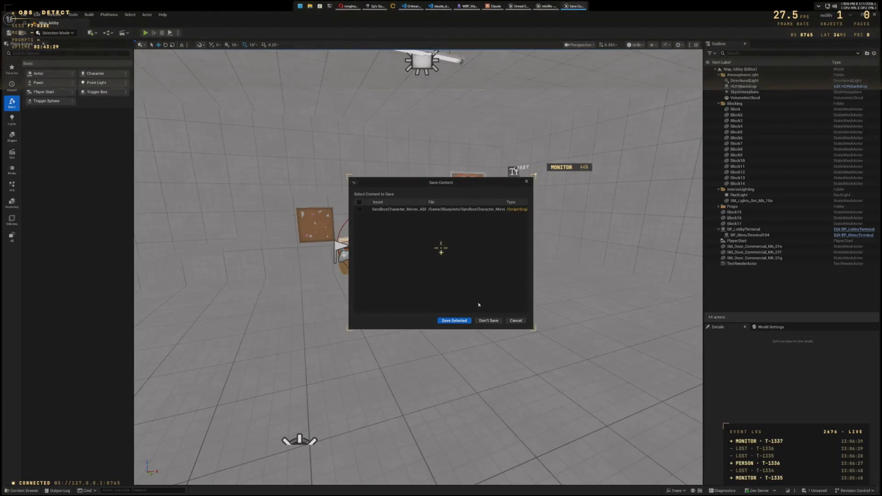
{"action": "left_click", "coordinate": [489, 320]}
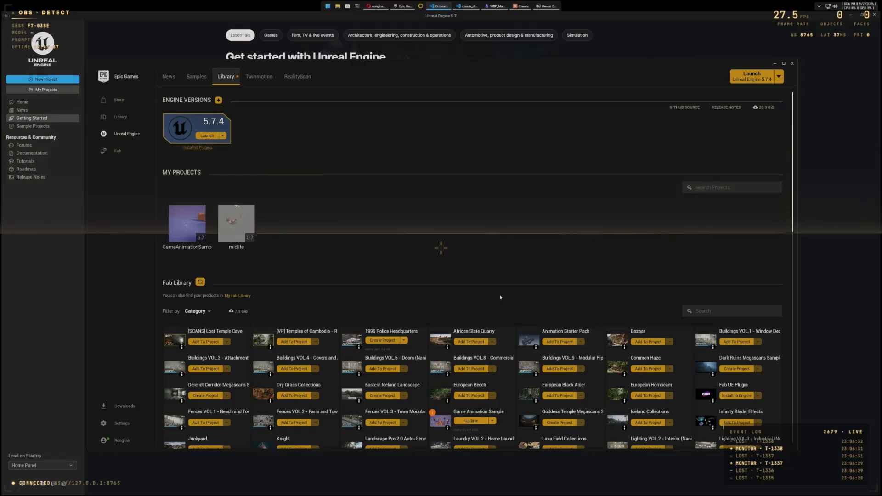
Step: Bring up and dismiss the midlife project's actions menu
{"action": "right_click", "coordinate": [238, 220]}
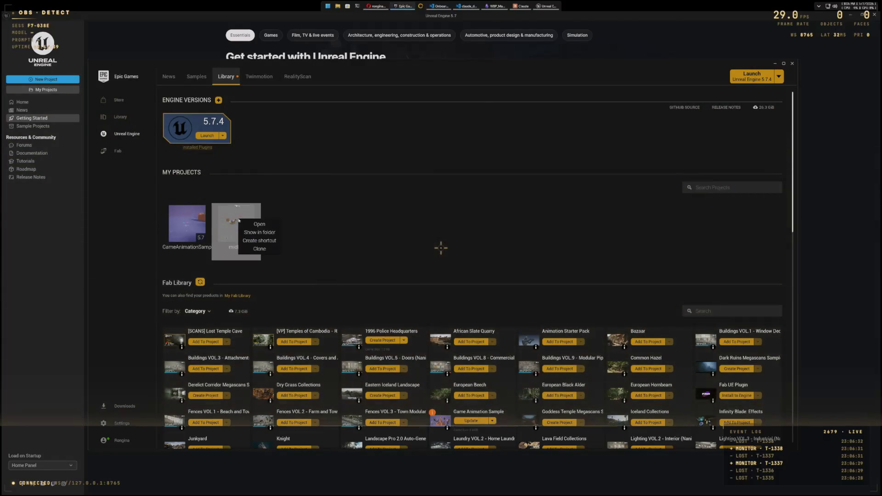
{"action": "left_click", "coordinate": [361, 198]}
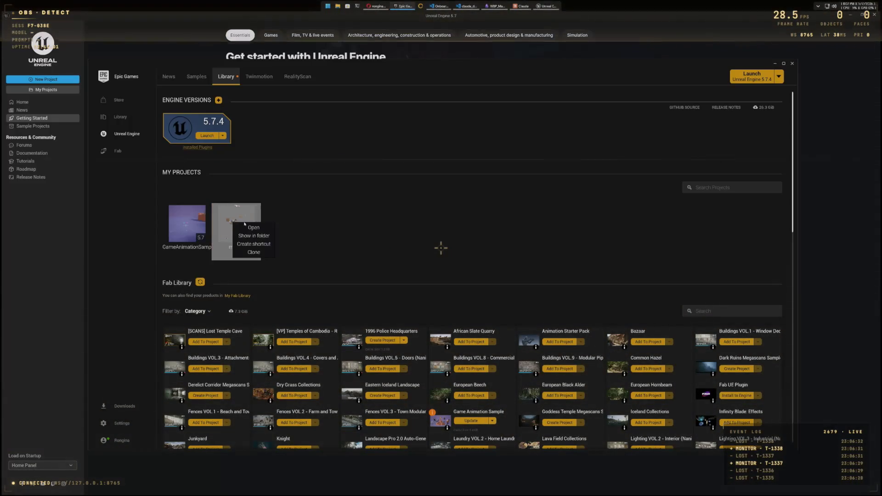
{"action": "left_click", "coordinate": [354, 199]}
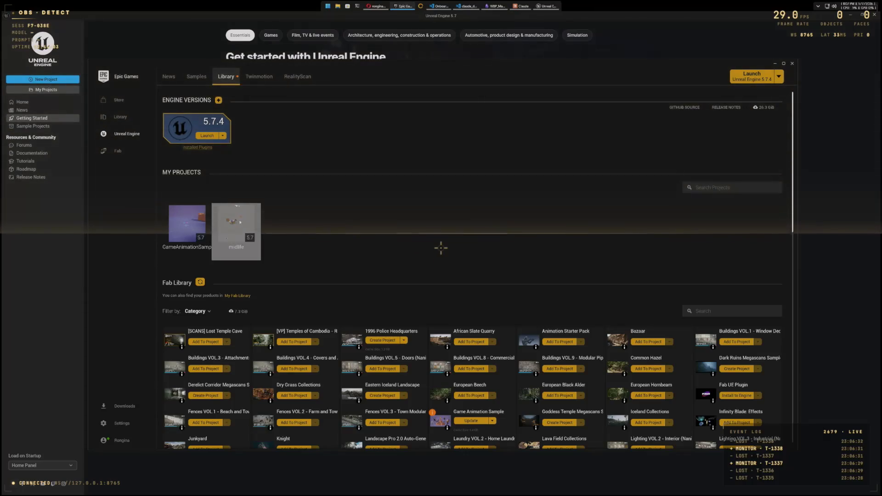
Step: Launch Unreal Engine 5.7.4 and update the Game Animation Sample in the Fab Library
{"action": "left_click", "coordinate": [207, 136]}
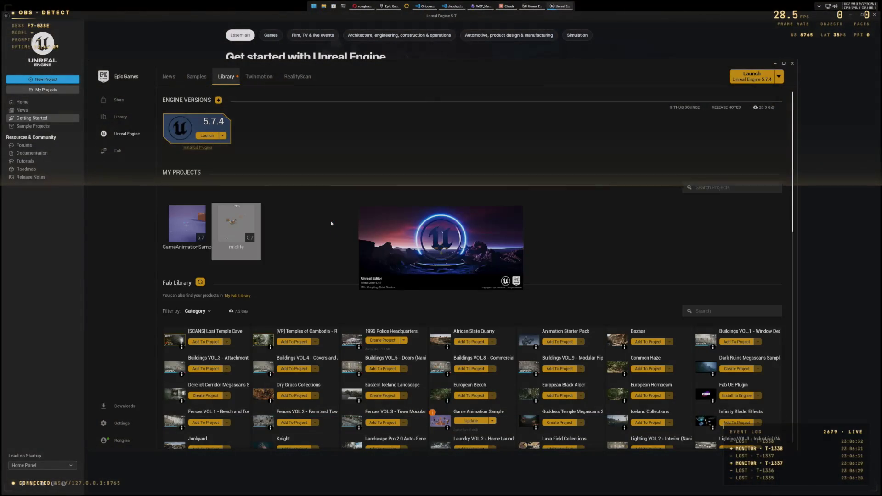
{"action": "left_click", "coordinate": [468, 420]}
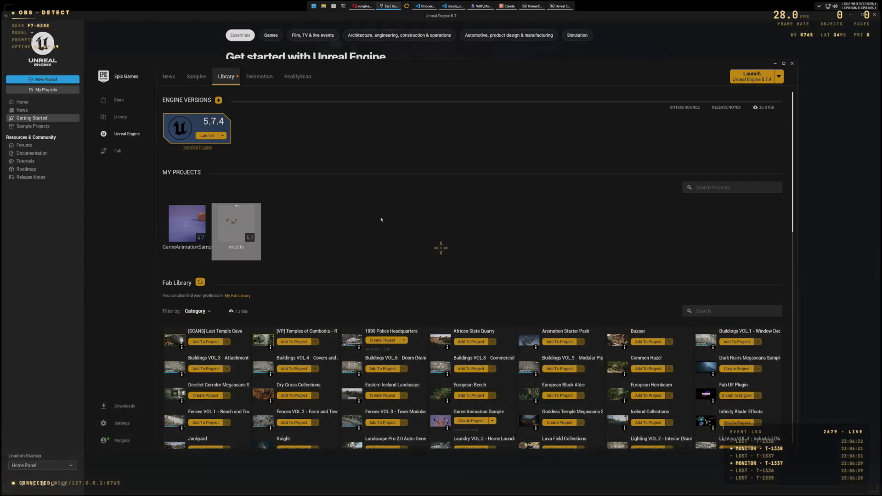
{"action": "right_click", "coordinate": [184, 222]}
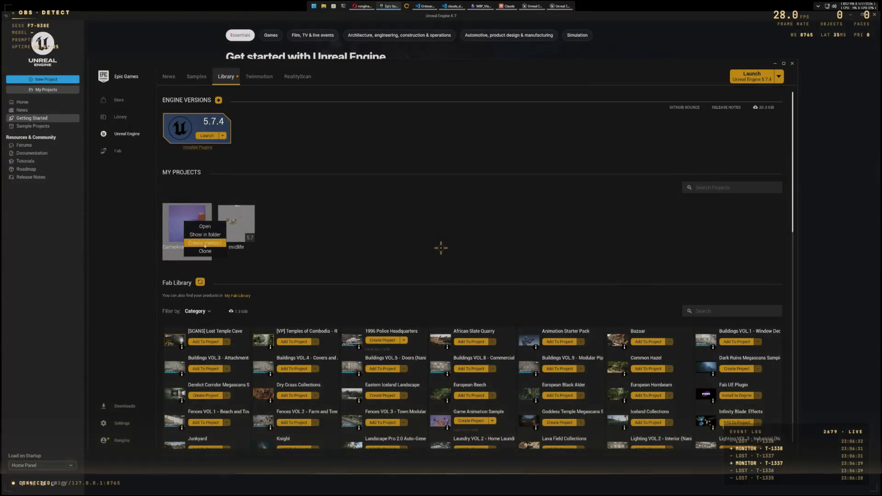
Step: Show GameAnimationSample in File Explorer and delete its folder from Unreal Projects
{"action": "left_click", "coordinate": [207, 240]}
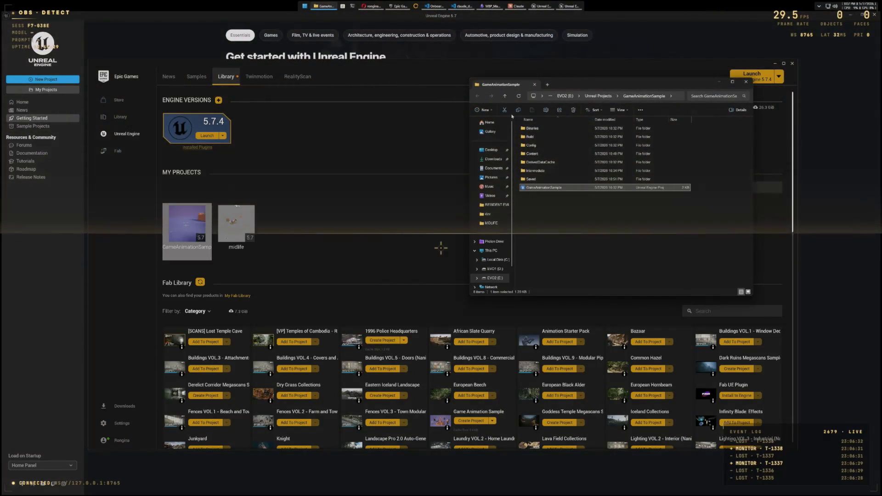
{"action": "left_click", "coordinate": [504, 96]}
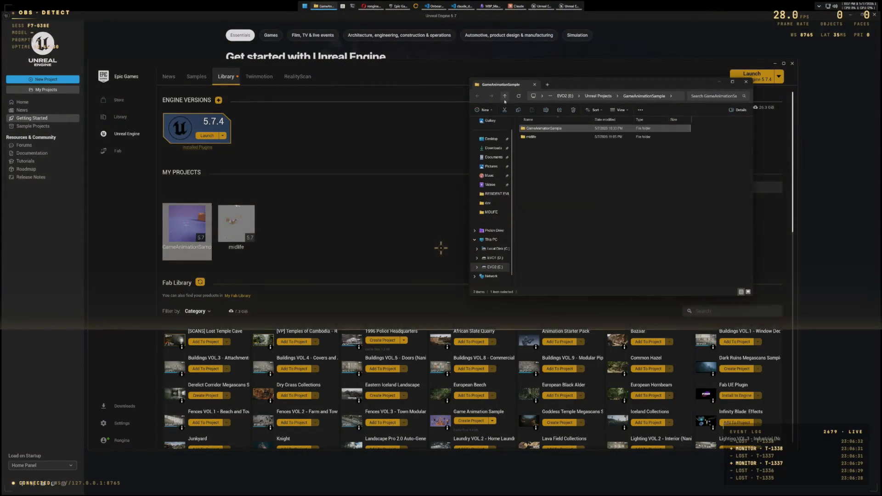
{"action": "right_click", "coordinate": [526, 129]}
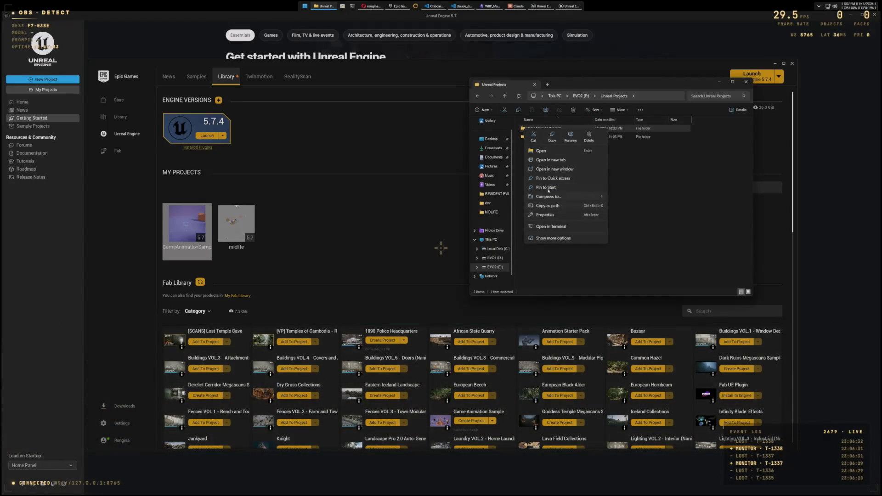
{"action": "left_click", "coordinate": [589, 136]}
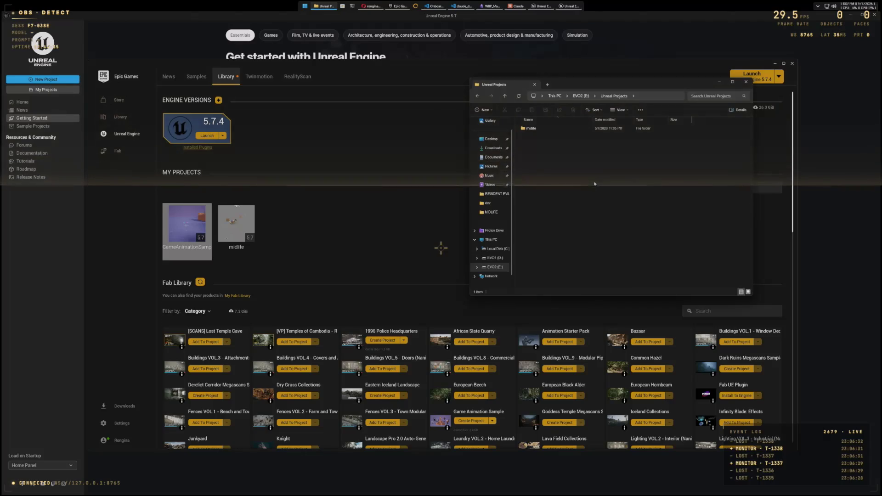
{"action": "left_click", "coordinate": [414, 223]}
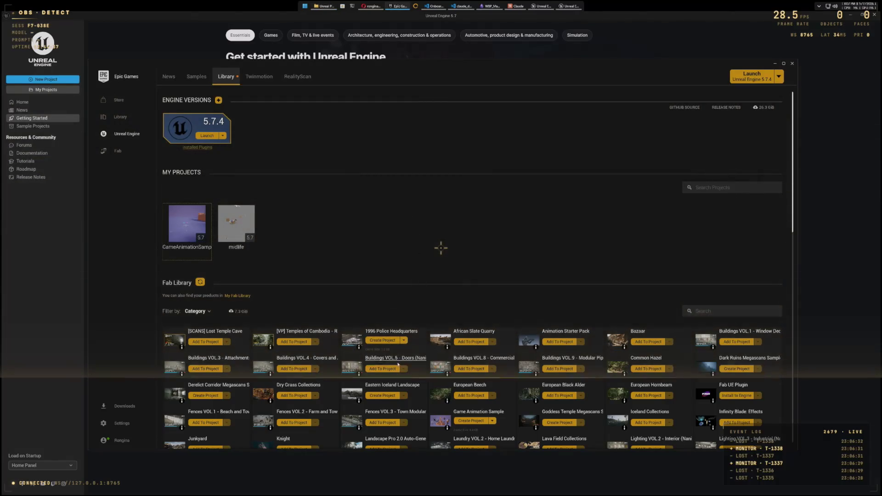
{"action": "left_click", "coordinate": [470, 419]}
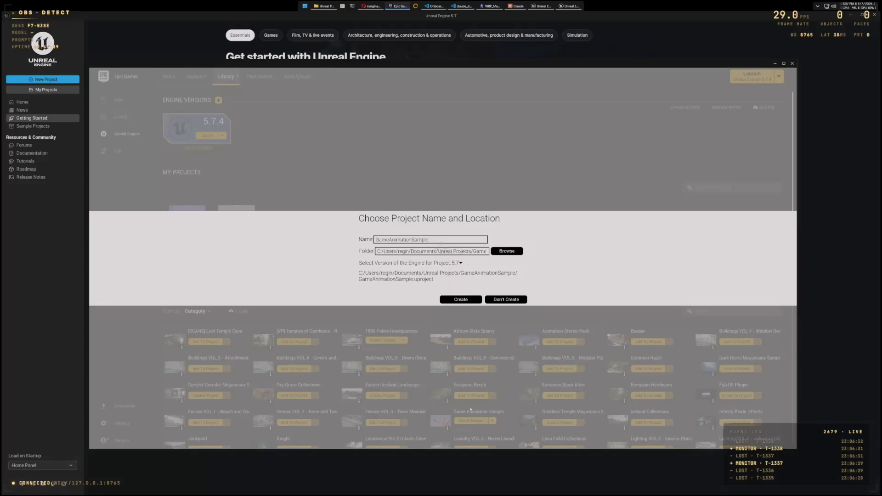
Step: Create the GameAnimationSample project with location EVO2 (E:) > Unreal Projects
{"action": "left_click", "coordinate": [507, 252]}
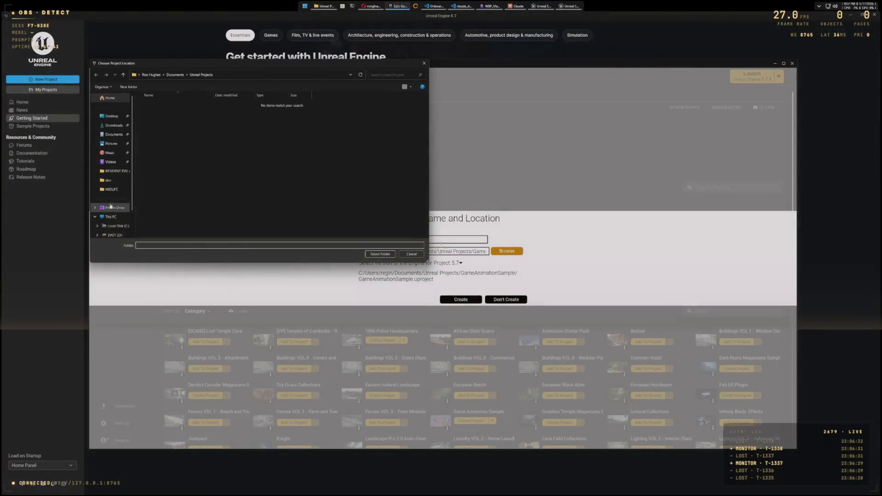
{"action": "scroll", "coordinate": [112, 204], "scroll_direction": "down", "scroll_amount": 2}
{"action": "left_click", "coordinate": [115, 215]}
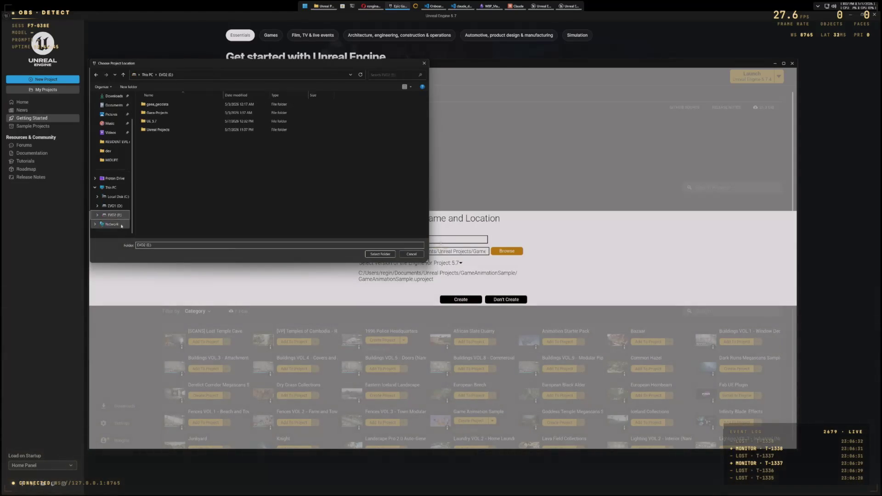
{"action": "left_click", "coordinate": [143, 130]}
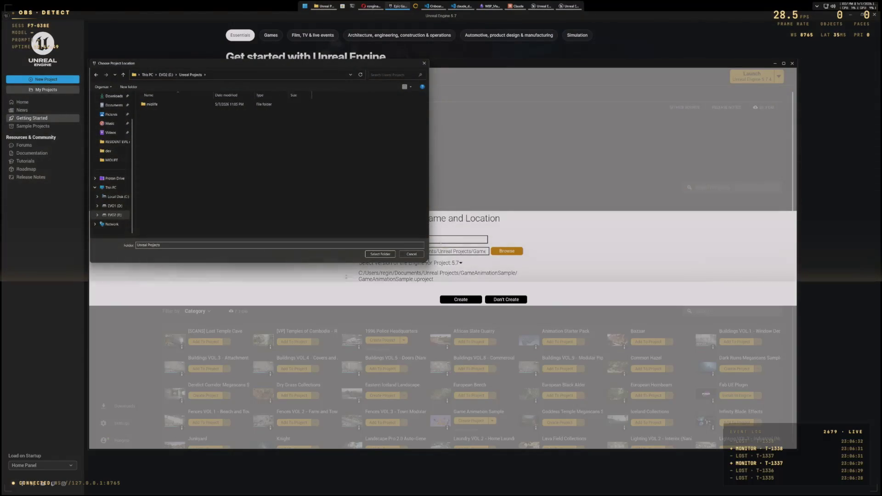
{"action": "left_click", "coordinate": [379, 254]}
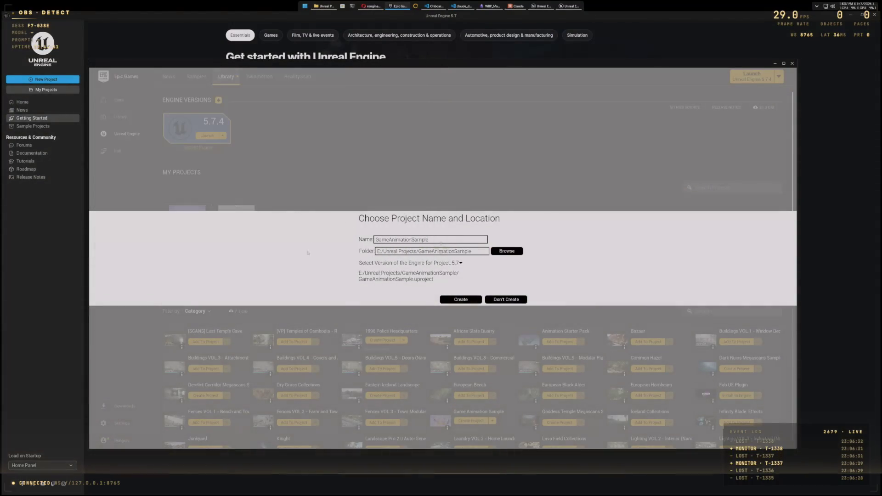
{"action": "left_click", "coordinate": [465, 300]}
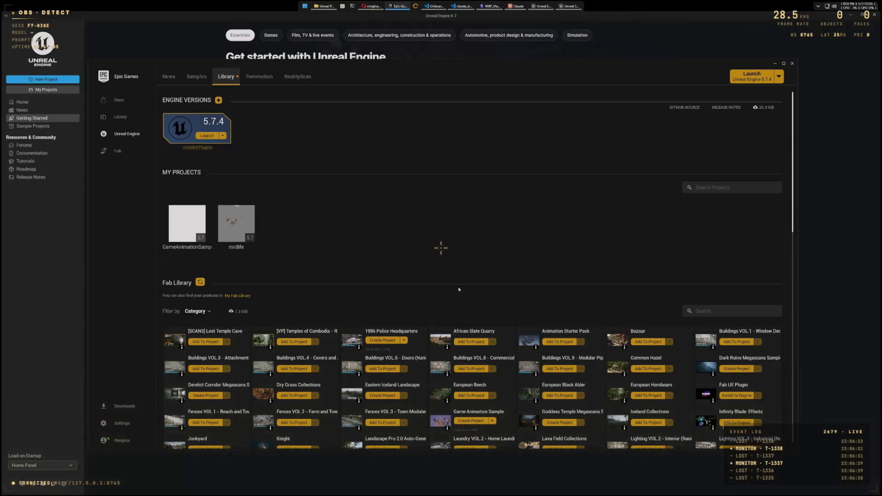
Step: Open GameAnimationSample from the Unreal home panel's list of existing projects
{"action": "left_click", "coordinate": [35, 123]}
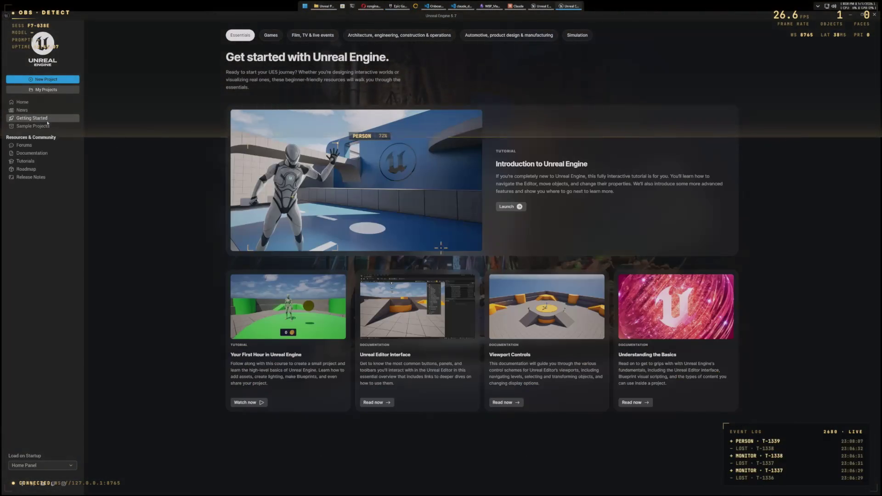
{"action": "left_click", "coordinate": [36, 90]}
{"action": "right_click", "coordinate": [286, 167]}
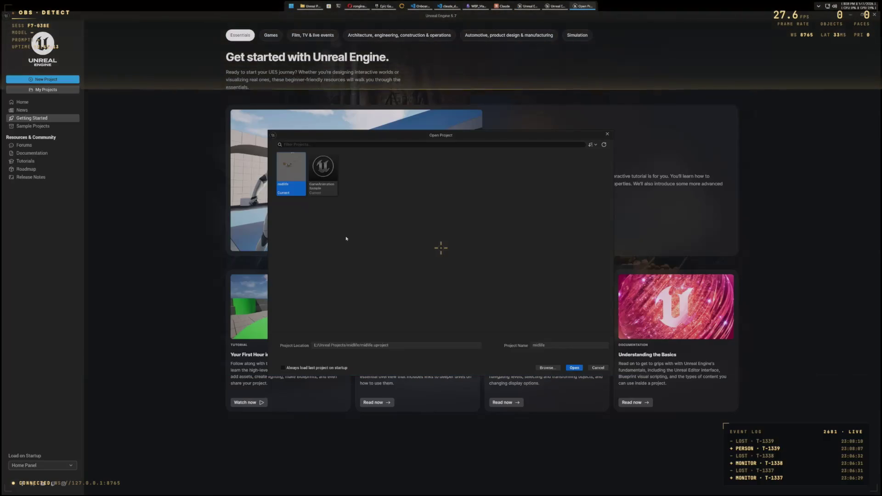
{"action": "left_click", "coordinate": [328, 175]}
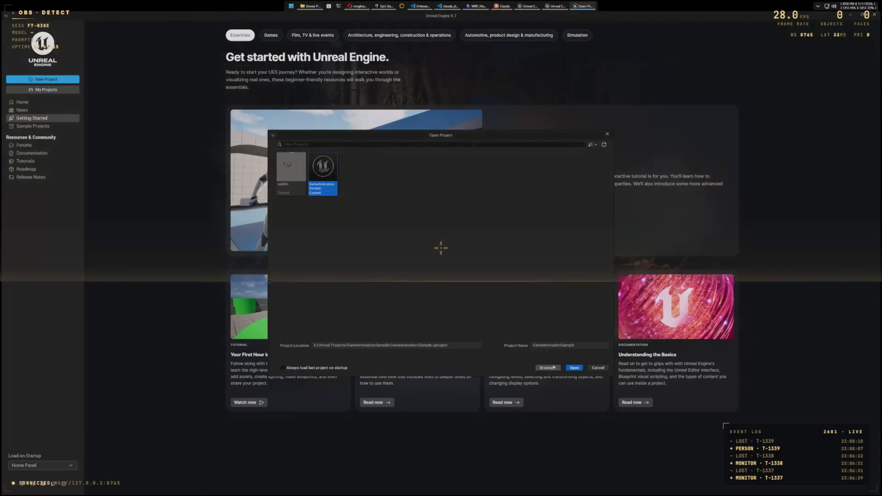
{"action": "left_click", "coordinate": [573, 368]}
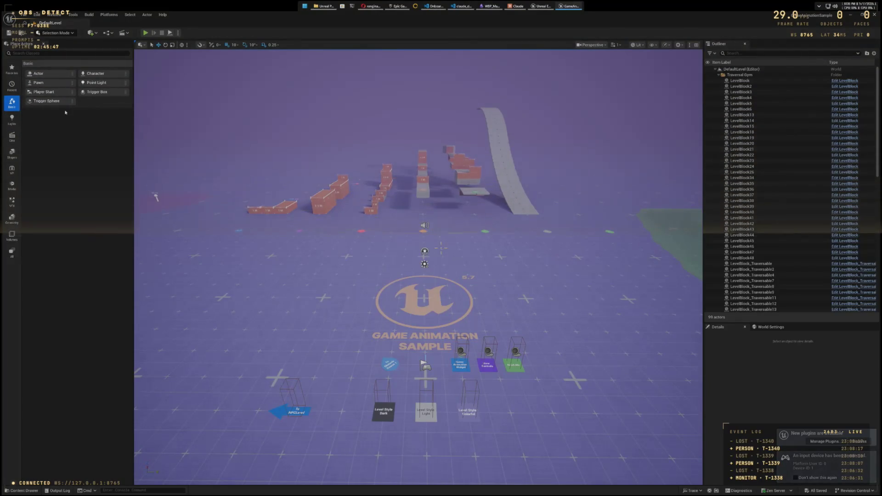
{"action": "left_click", "coordinate": [146, 34]}
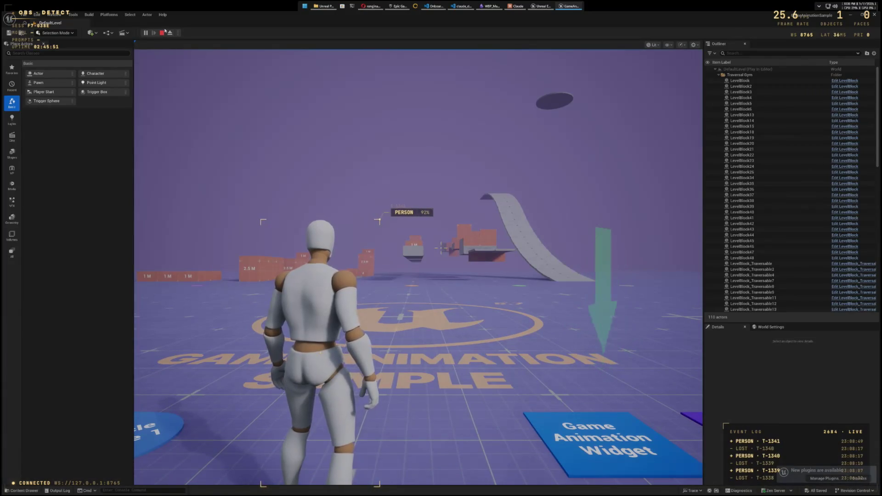
{"action": "key", "text": "Escape"}
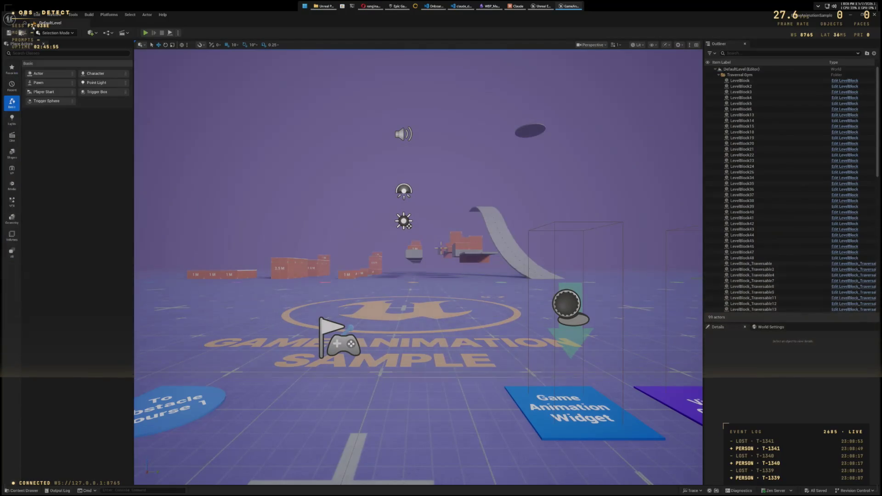
{"action": "left_click", "coordinate": [37, 15]}
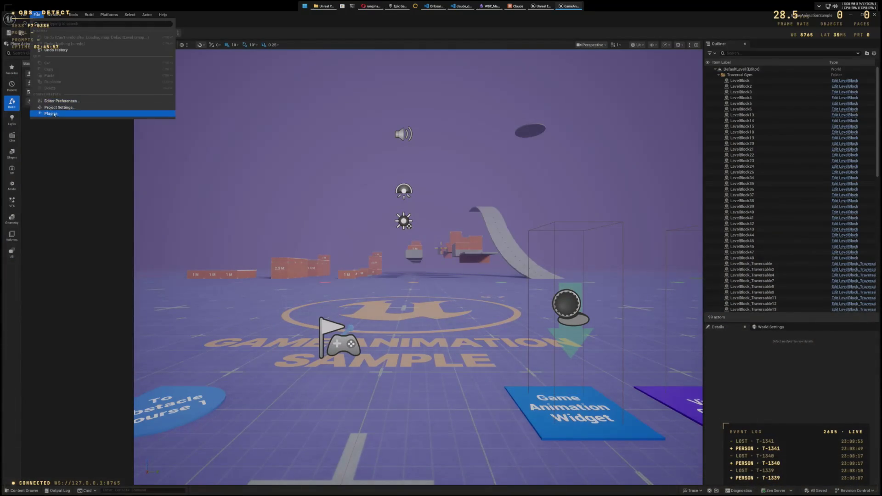
{"action": "left_click", "coordinate": [54, 114]}
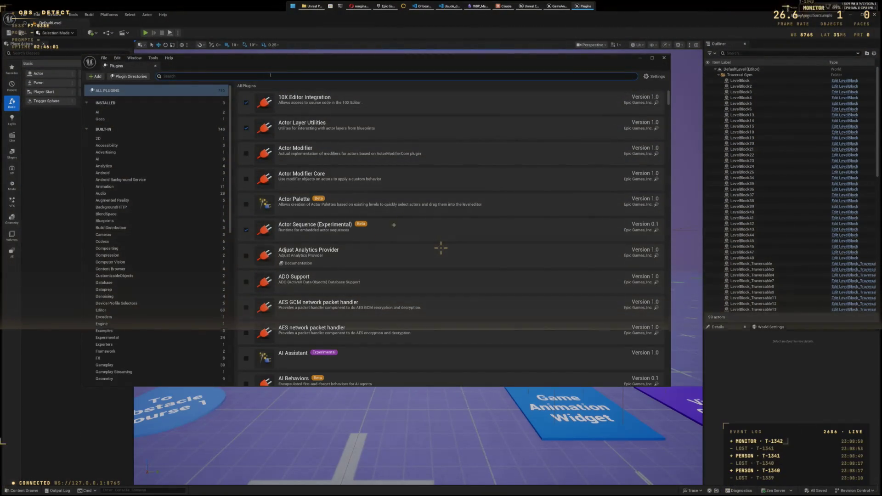
{"action": "type", "text": "UAF"}
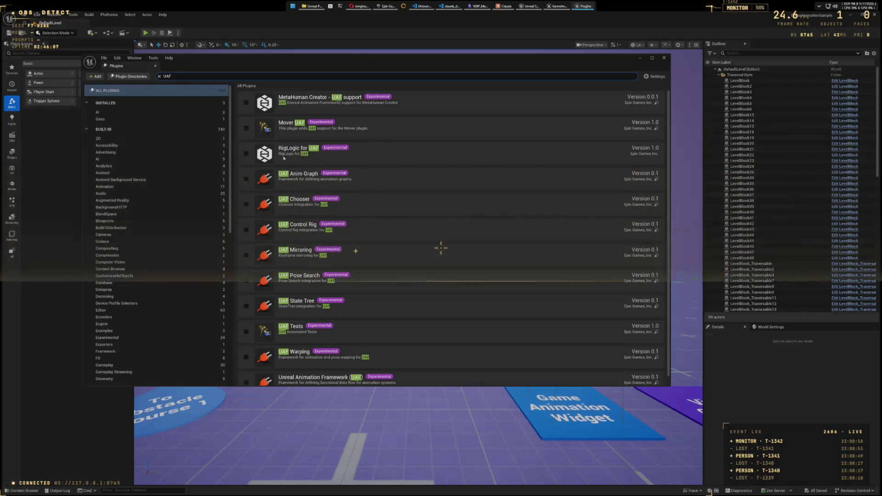
{"action": "left_click", "coordinate": [236, 76]}
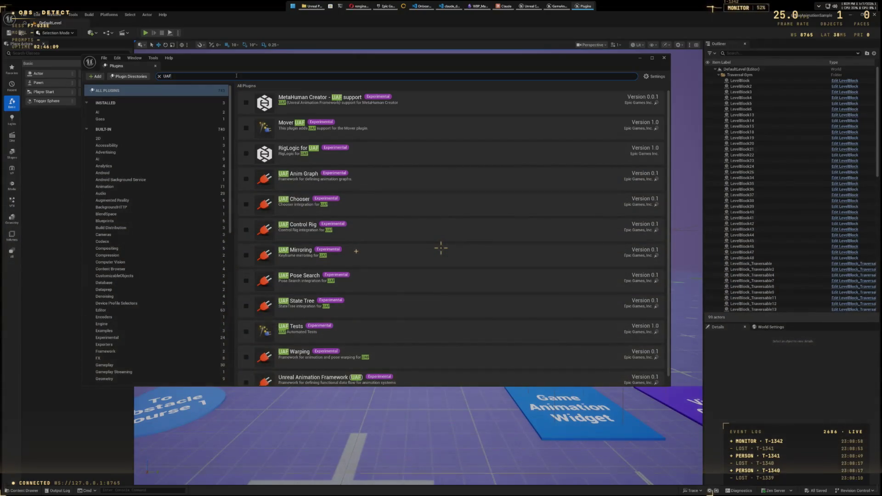
{"action": "left_click", "coordinate": [236, 76]}
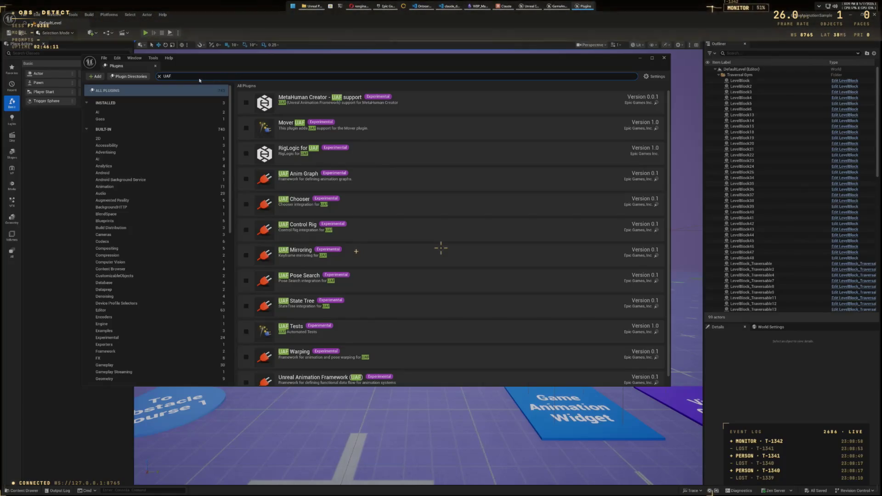
{"action": "type", "text": "Chooser"}
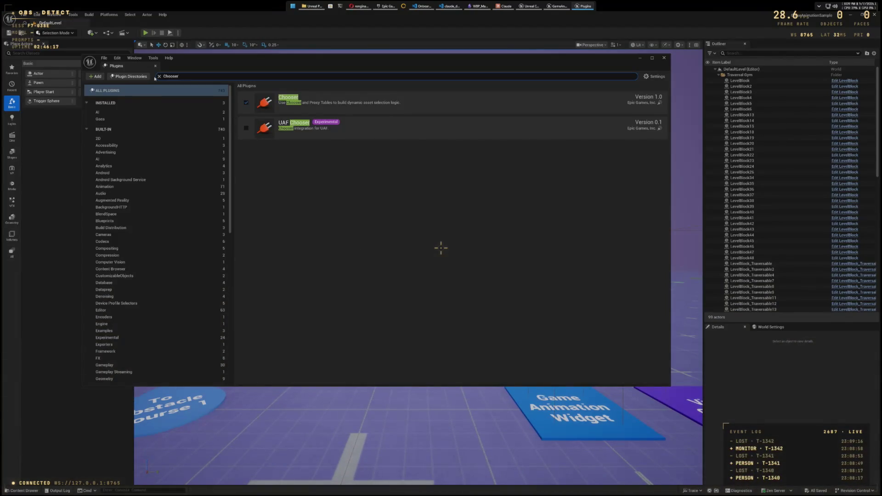
{"action": "left_click", "coordinate": [665, 58]}
Step: Bring up the Content Drawer and start migrating the Content folder's assets
{"action": "left_click", "coordinate": [24, 15]}
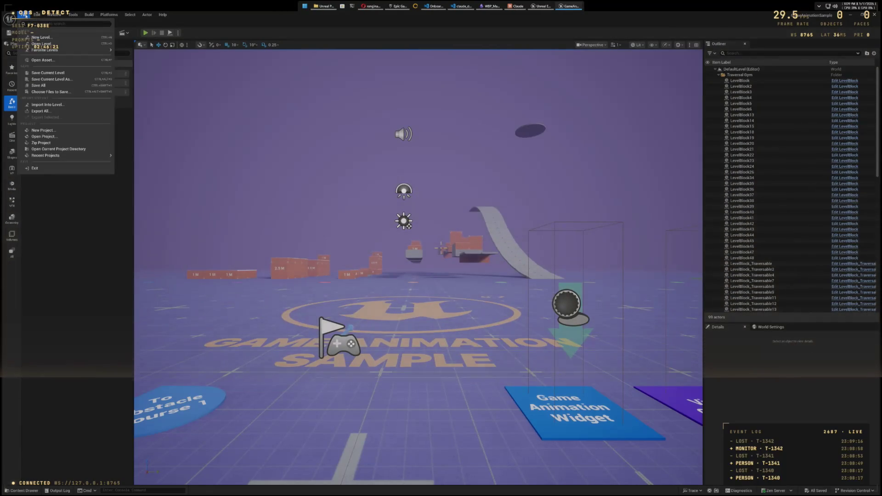
{"action": "left_click", "coordinate": [310, 26]}
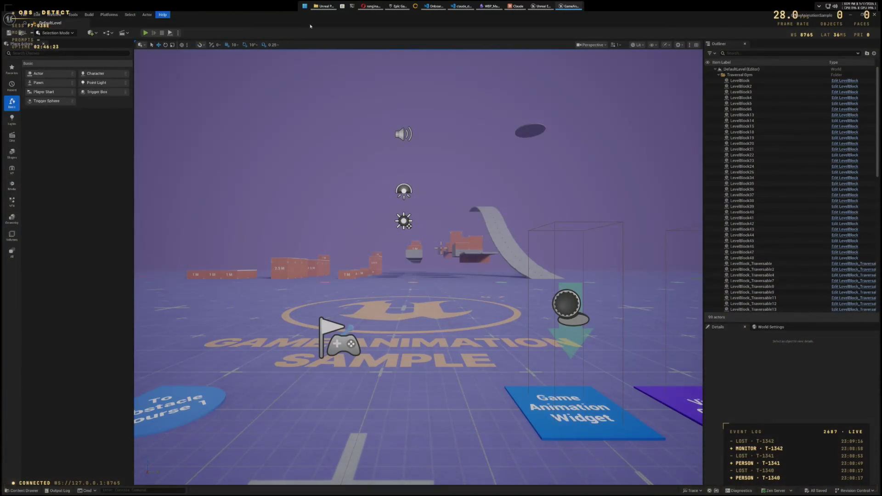
{"action": "key", "text": "ctrl+space"}
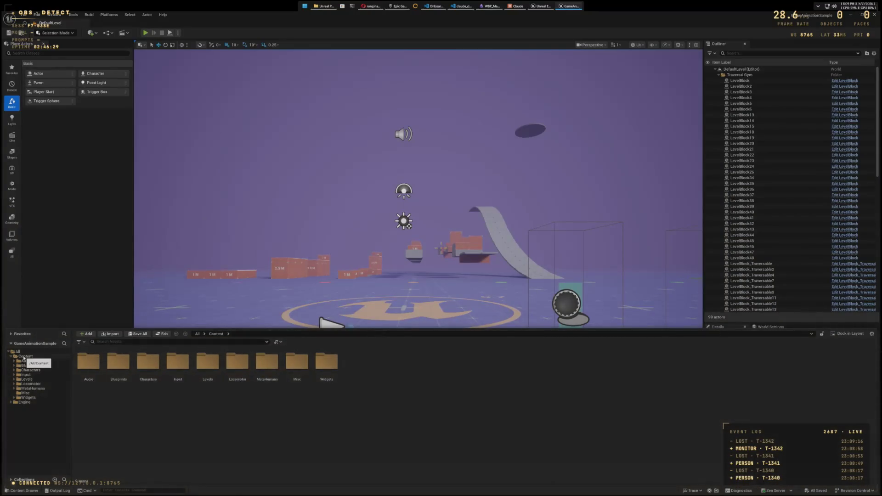
{"action": "right_click", "coordinate": [24, 357]}
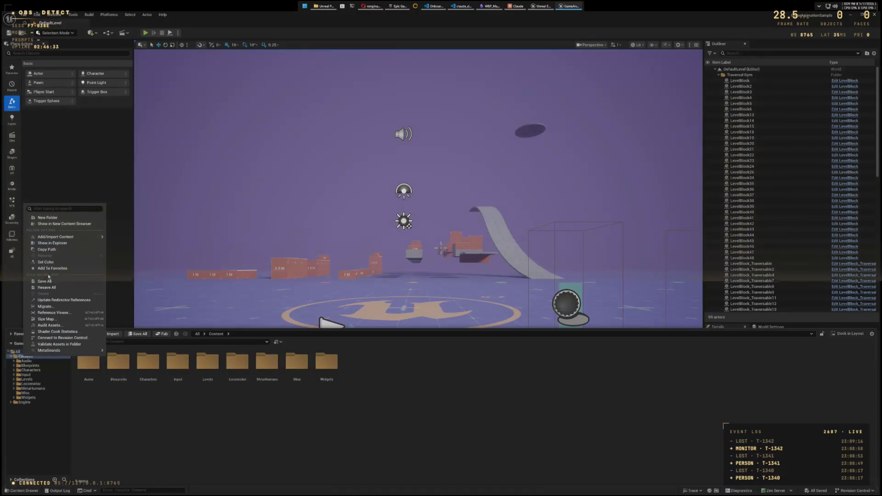
{"action": "left_click", "coordinate": [45, 306]}
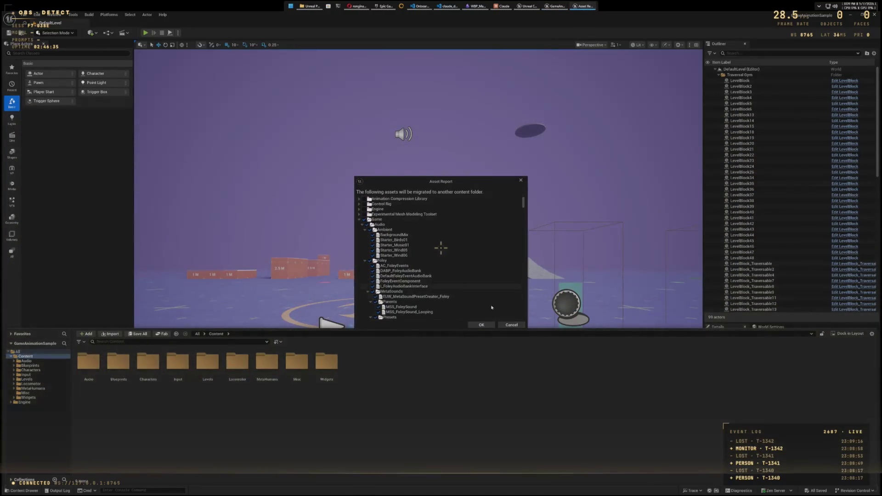
Step: Accept the asset list, choose midlife/Content as destination, and confirm overwriting existing assets
{"action": "left_click", "coordinate": [486, 325]}
{"action": "left_click", "coordinate": [37, 28]}
{"action": "left_click", "coordinate": [37, 28]}
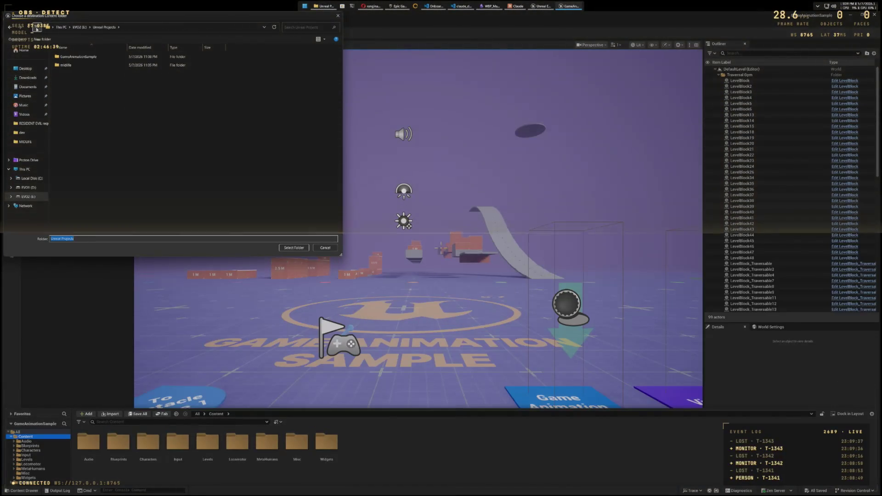
{"action": "double_click", "coordinate": [66, 64]}
{"action": "double_click", "coordinate": [72, 98]}
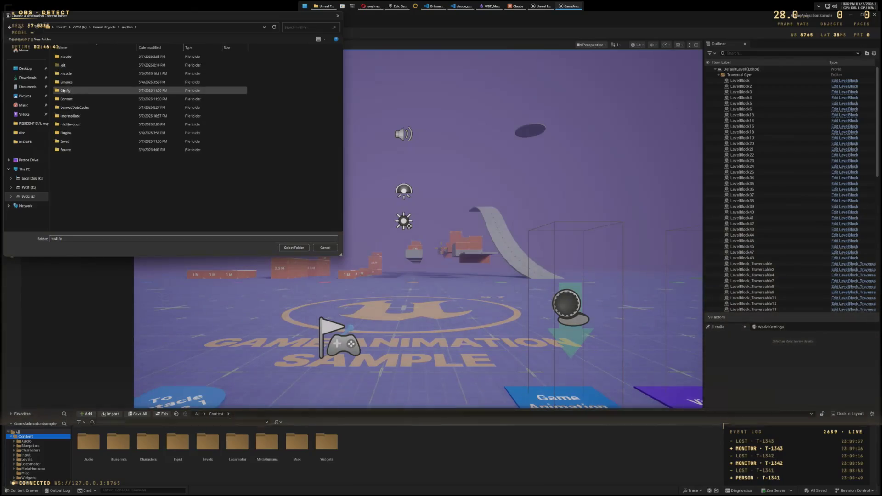
{"action": "left_click", "coordinate": [288, 248]}
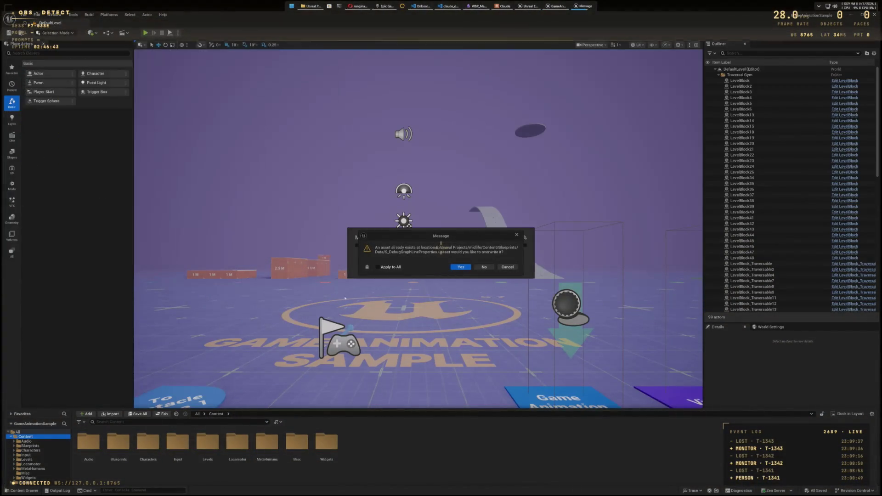
{"action": "left_click", "coordinate": [453, 269]}
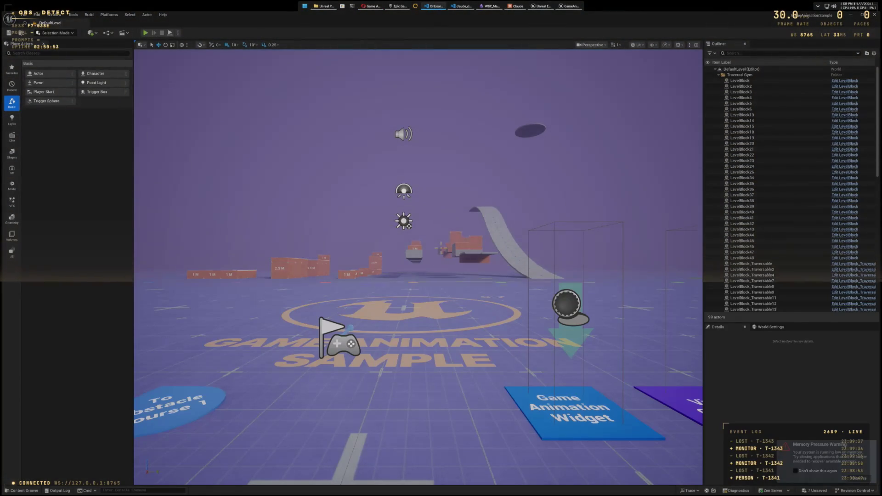
{"action": "key", "text": "alt+Tab"}
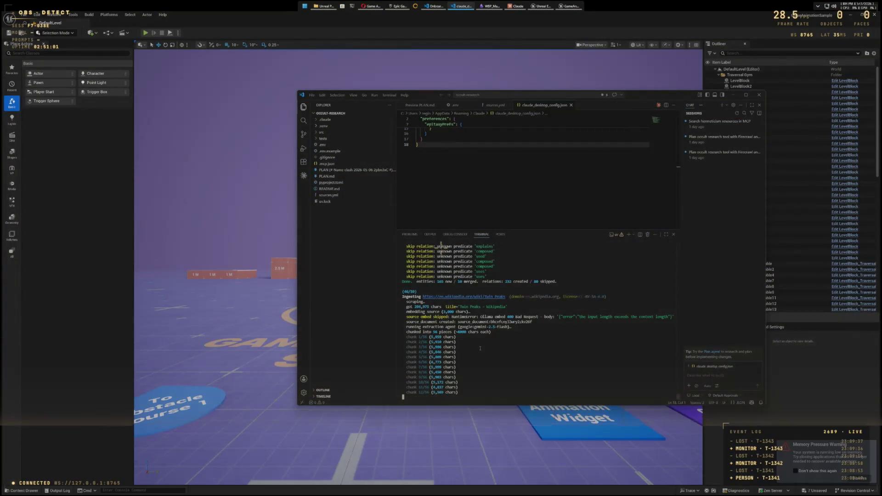
{"action": "scroll", "coordinate": [480, 349], "scroll_direction": "up", "scroll_amount": 3}
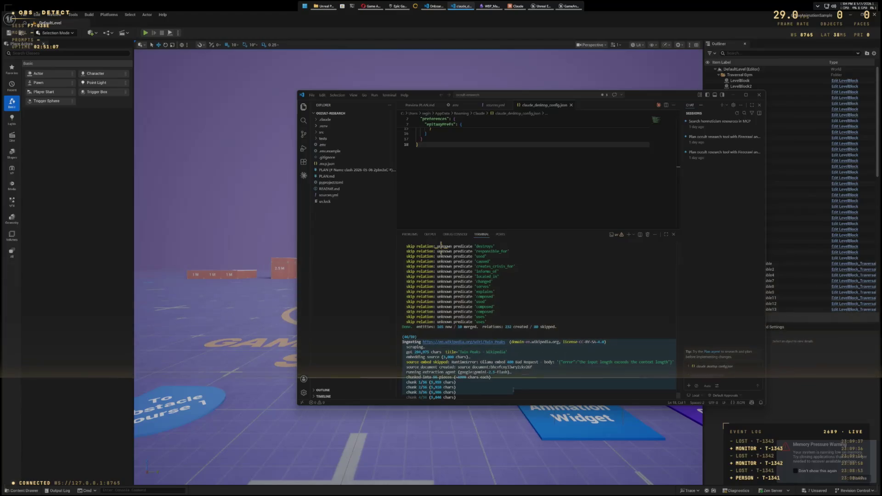
{"action": "scroll", "coordinate": [441, 248], "scroll_direction": "down", "scroll_amount": 10}
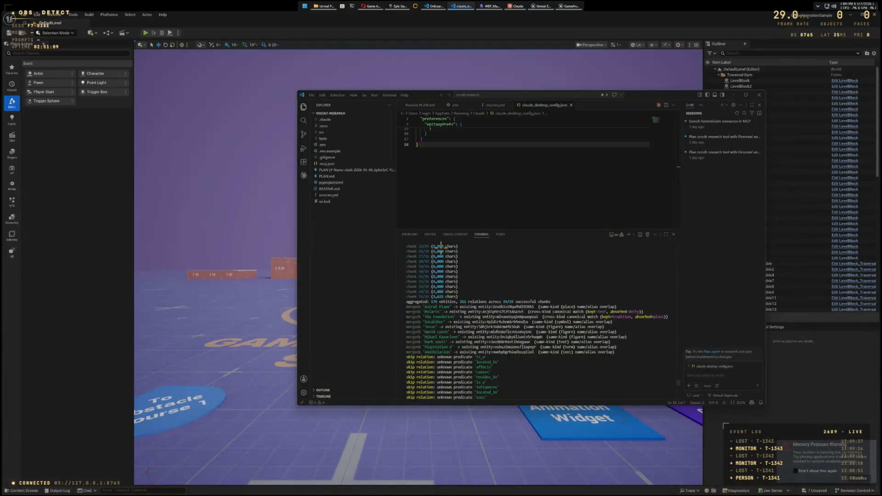
{"action": "scroll", "coordinate": [488, 360], "scroll_direction": "up", "scroll_amount": 10}
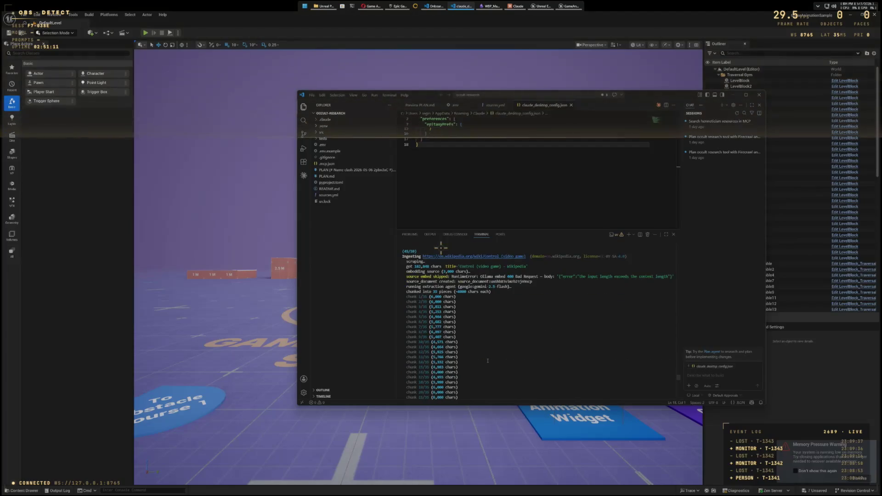
{"action": "scroll", "coordinate": [488, 360], "scroll_direction": "up", "scroll_amount": 3}
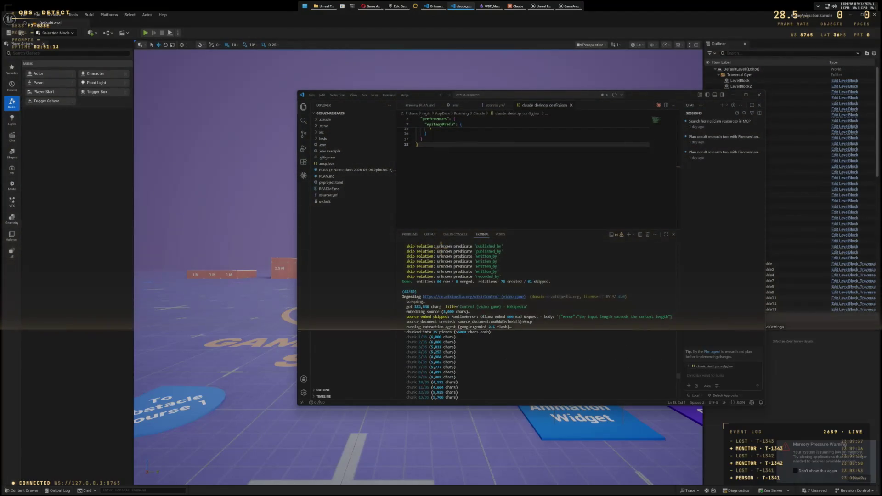
{"action": "scroll", "coordinate": [441, 245], "scroll_direction": "down", "scroll_amount": 15}
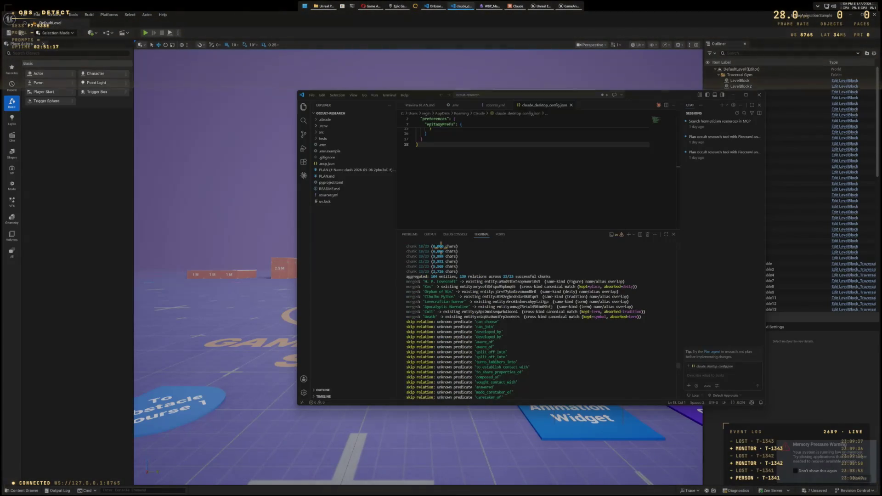
{"action": "scroll", "coordinate": [441, 245], "scroll_direction": "up", "scroll_amount": 10}
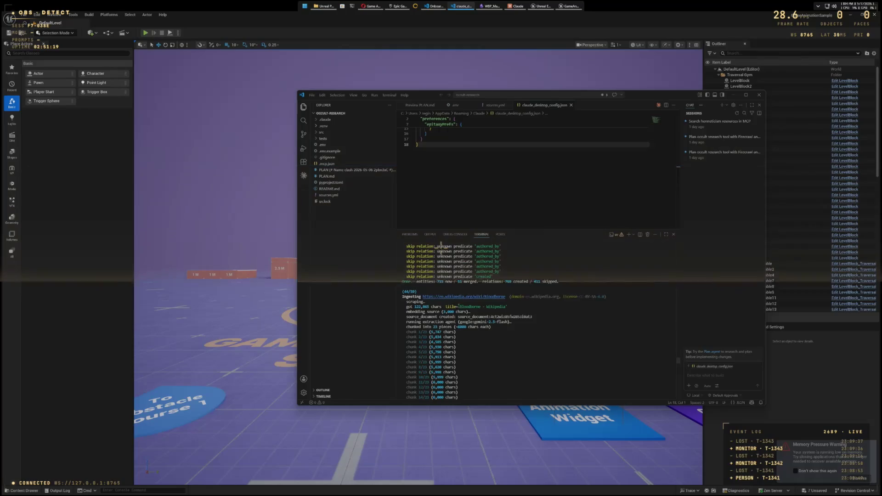
{"action": "scroll", "coordinate": [441, 245], "scroll_direction": "up", "scroll_amount": 10}
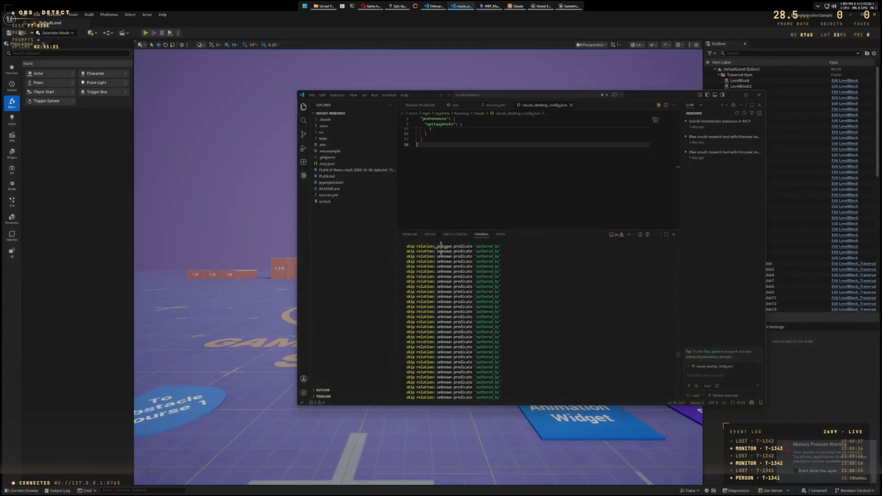
{"action": "scroll", "coordinate": [441, 245], "scroll_direction": "up", "scroll_amount": 5}
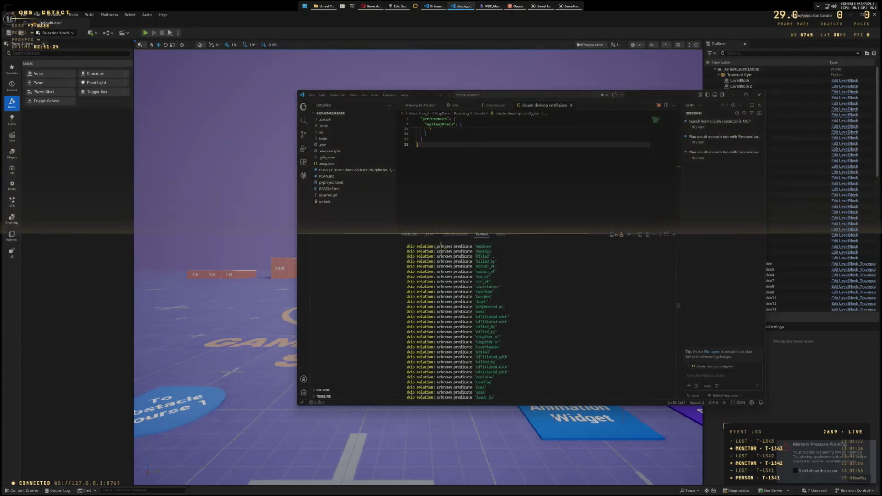
{"action": "scroll", "coordinate": [441, 245], "scroll_direction": "up", "scroll_amount": 5}
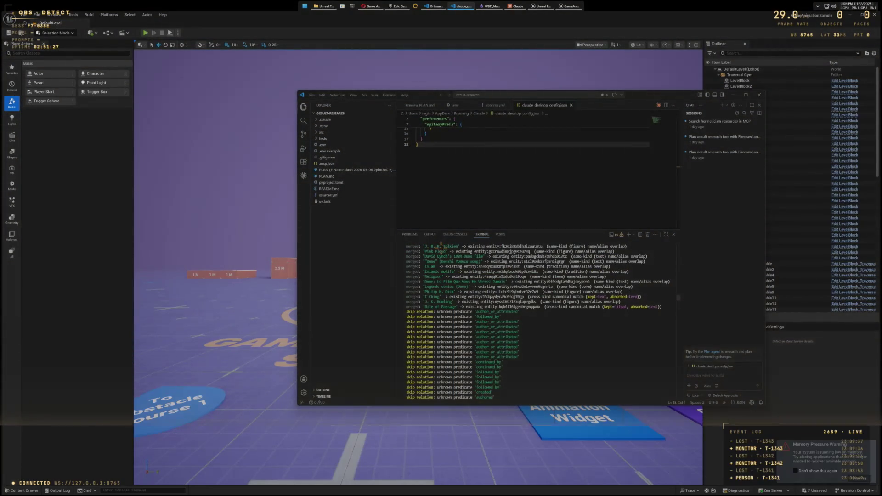
{"action": "scroll", "coordinate": [441, 245], "scroll_direction": "up", "scroll_amount": 6}
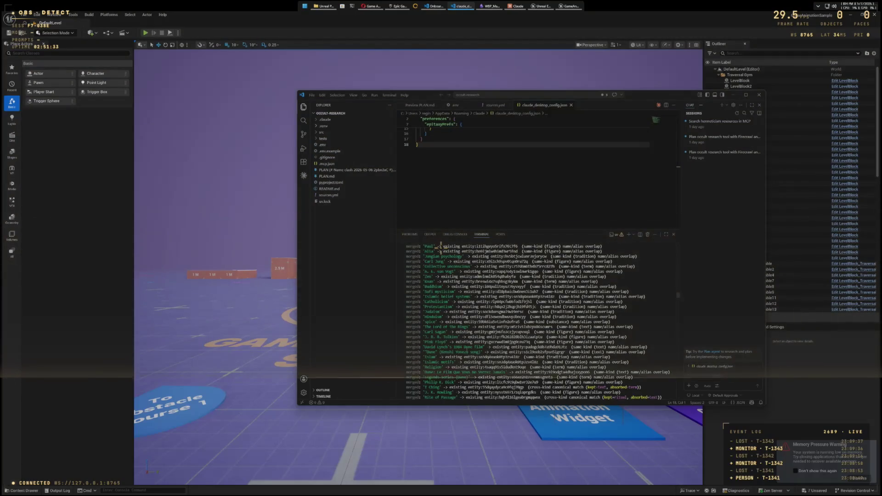
{"action": "scroll", "coordinate": [441, 245], "scroll_direction": "up", "scroll_amount": 10}
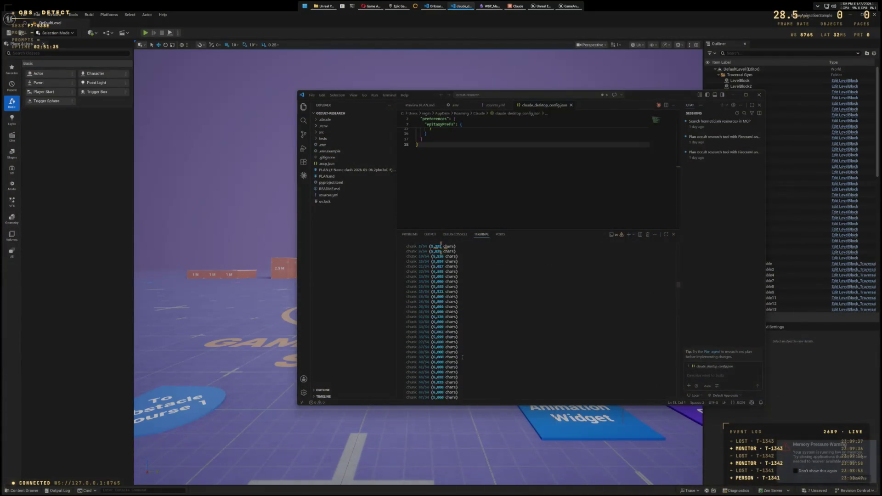
{"action": "scroll", "coordinate": [441, 245], "scroll_direction": "up", "scroll_amount": 10}
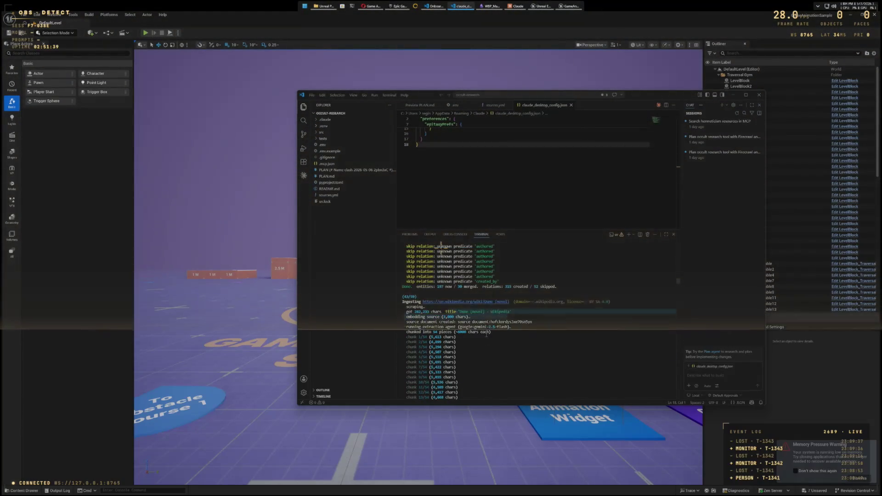
{"action": "scroll", "coordinate": [441, 245], "scroll_direction": "up", "scroll_amount": 10}
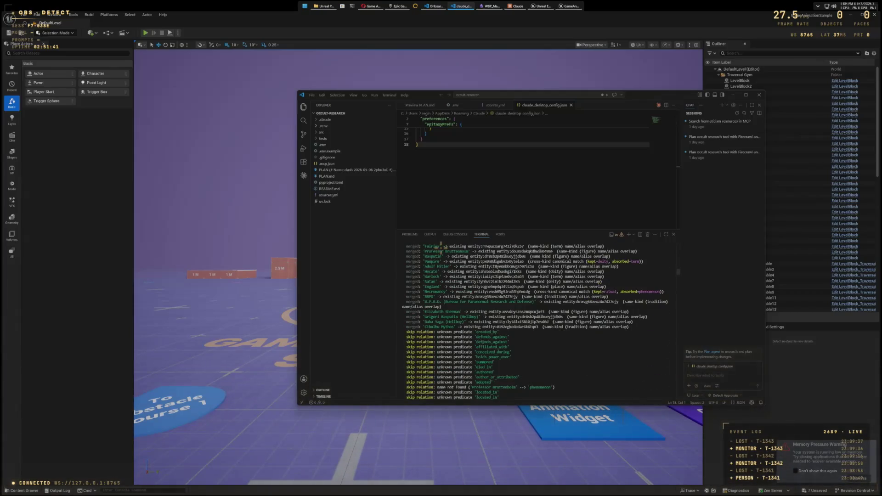
{"action": "scroll", "coordinate": [441, 245], "scroll_direction": "down", "scroll_amount": 10}
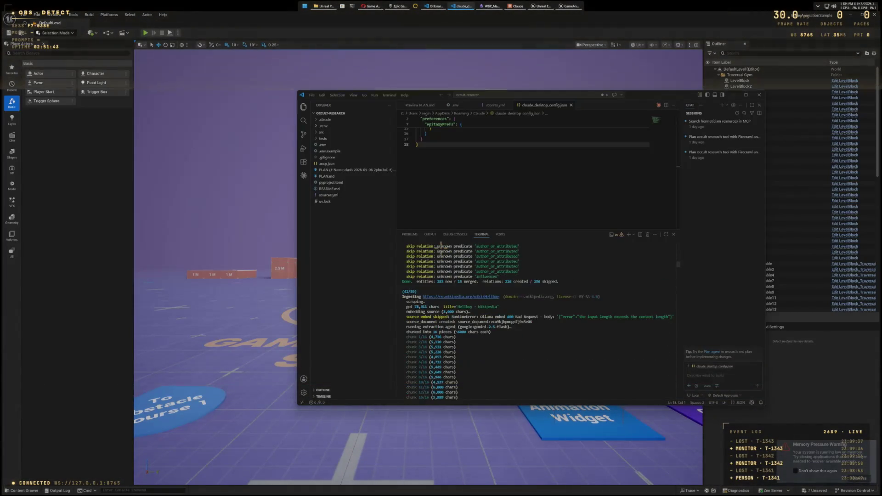
{"action": "scroll", "coordinate": [441, 245], "scroll_direction": "up", "scroll_amount": 10}
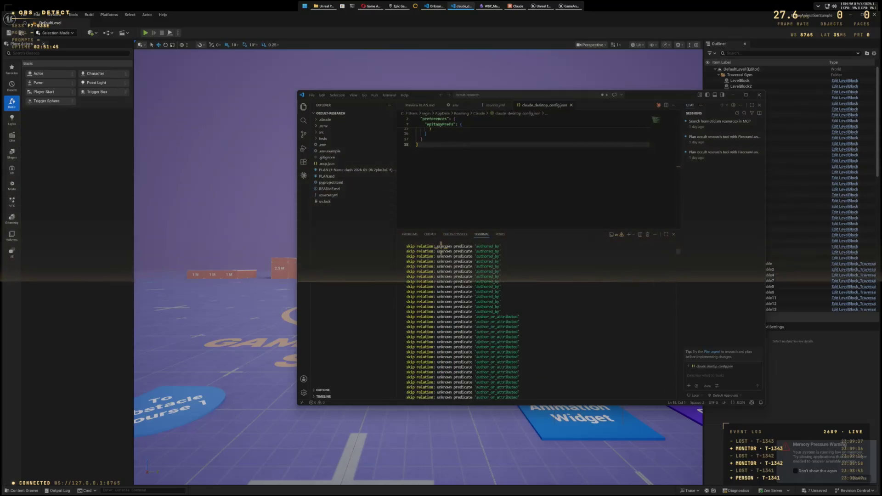
{"action": "scroll", "coordinate": [441, 245], "scroll_direction": "up", "scroll_amount": 5}
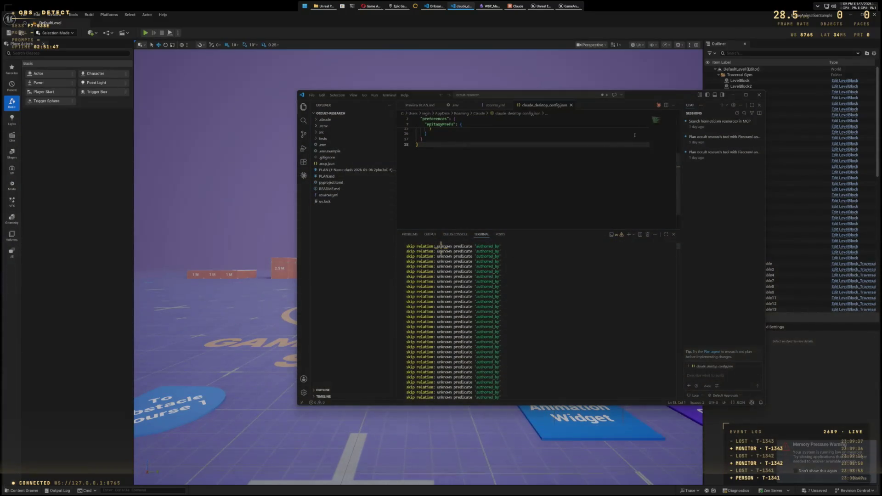
{"action": "left_click", "coordinate": [733, 95]}
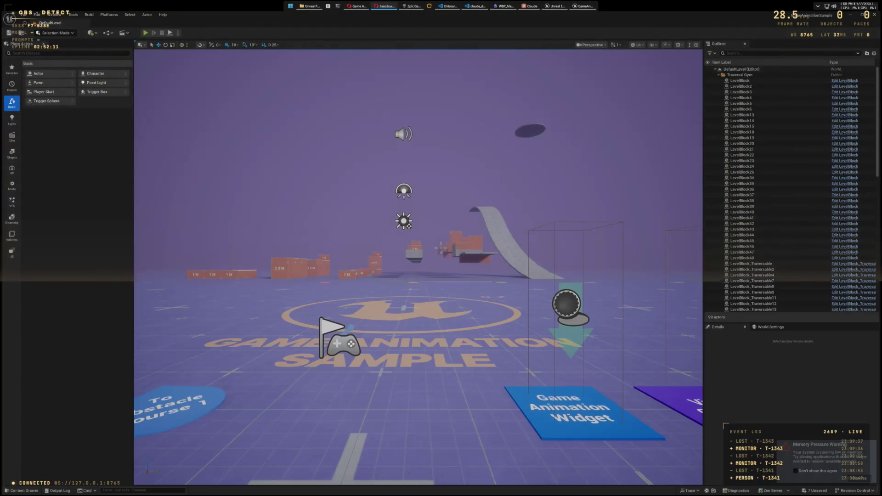
Step: Bring the SurrealDB Sandbox browser window to the front from the taskbar
{"action": "left_click", "coordinate": [384, 6]}
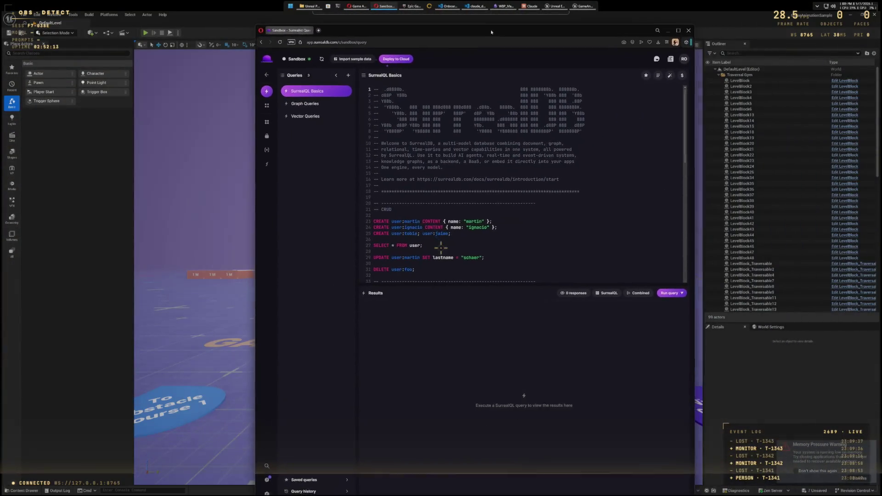
Step: Maximize Surrealist and open the LanternLight organisation's hidden-ocean instance from Overview
{"action": "double_click", "coordinate": [481, 26]}
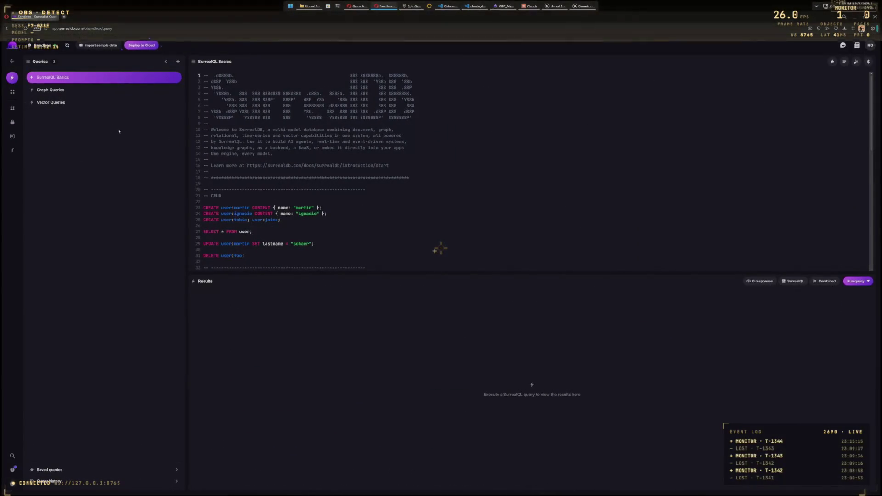
{"action": "left_click", "coordinate": [42, 45]}
{"action": "left_click", "coordinate": [44, 76]}
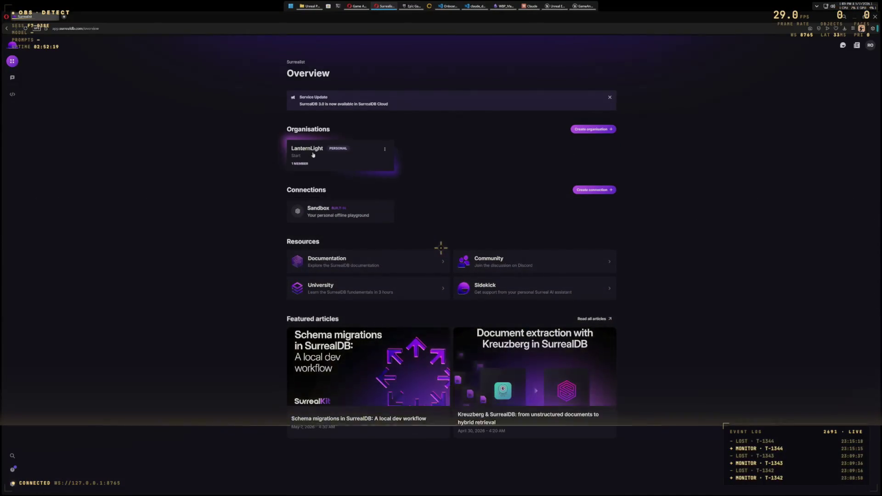
{"action": "left_click", "coordinate": [308, 151]}
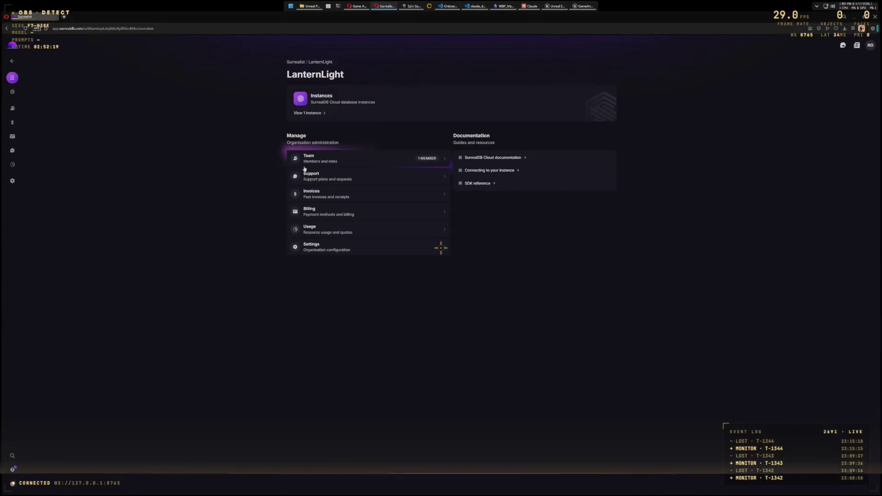
{"action": "left_click", "coordinate": [309, 118]}
{"action": "left_click", "coordinate": [311, 130]}
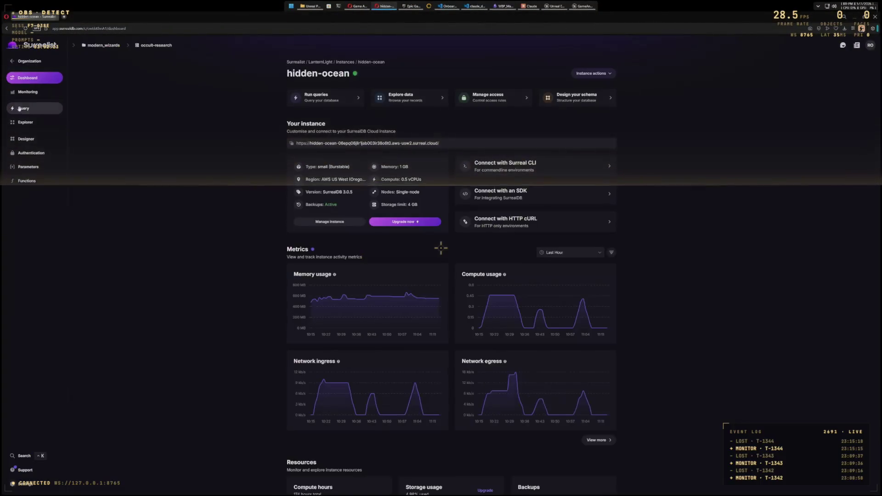
Step: In Explorer, keep the modern_wizards namespace and select the entity table
{"action": "left_click", "coordinate": [23, 122]}
{"action": "left_click", "coordinate": [101, 46]}
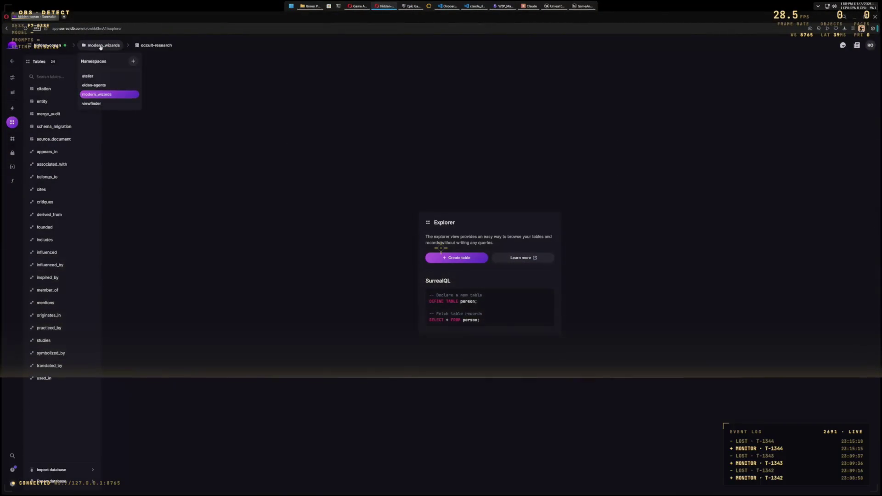
{"action": "left_click", "coordinate": [332, 151]}
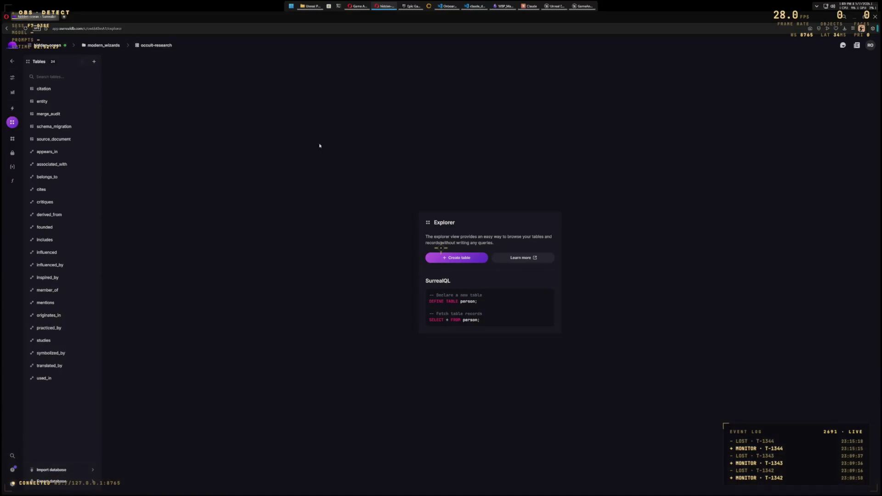
{"action": "left_click", "coordinate": [160, 51]}
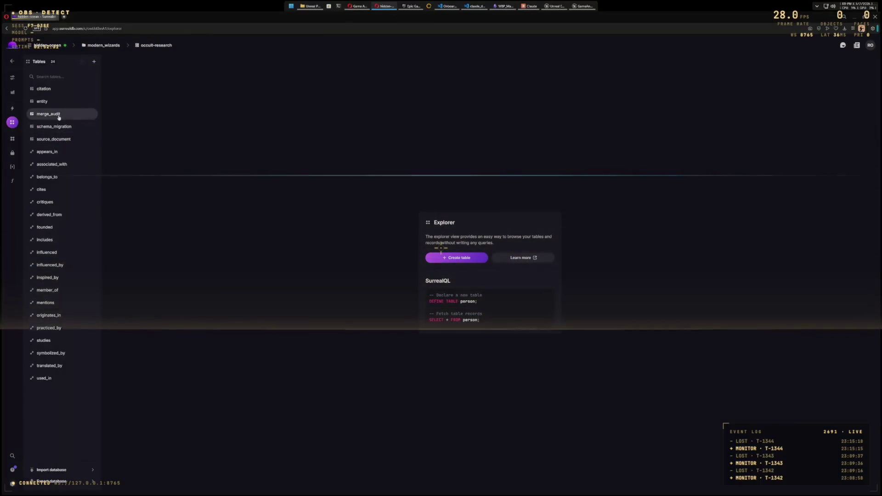
{"action": "left_click", "coordinate": [46, 101]}
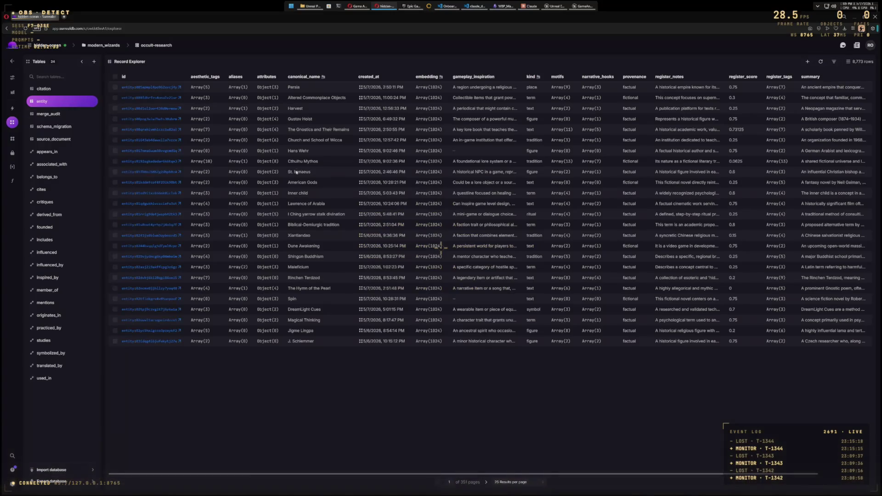
Step: Show 50 records per page, then open the Persia record for detail
{"action": "left_click", "coordinate": [517, 482]}
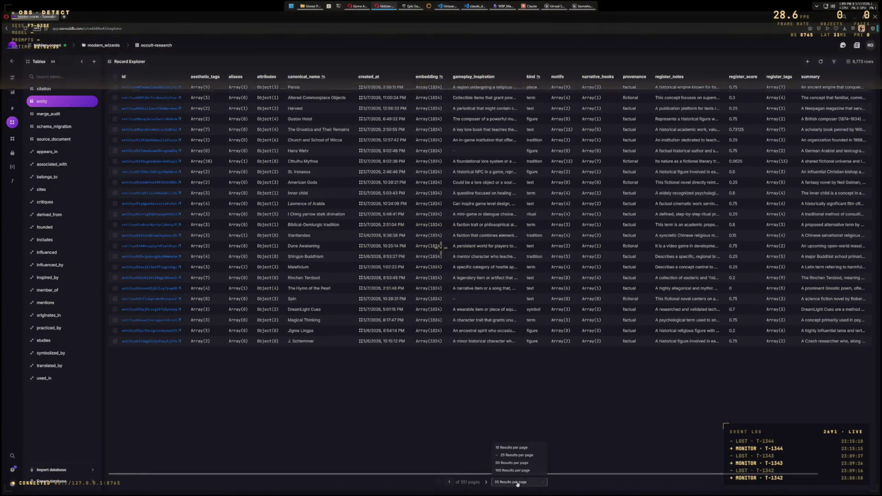
{"action": "left_click", "coordinate": [511, 463]}
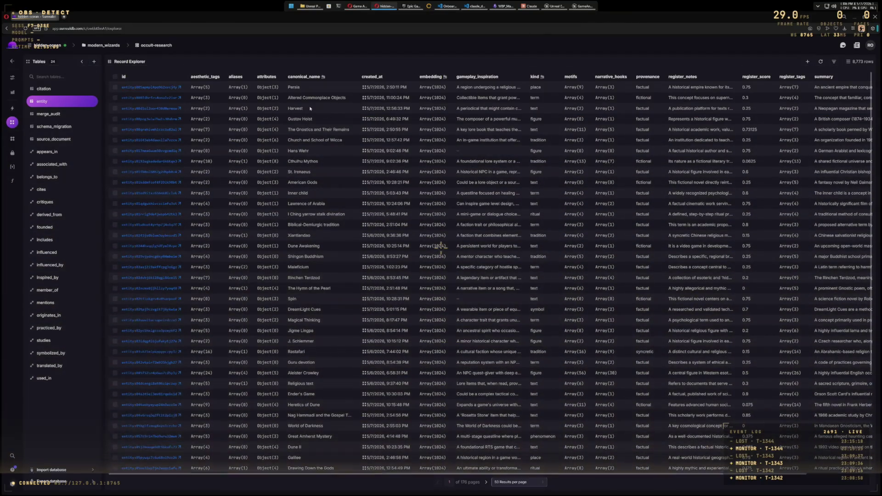
{"action": "left_click", "coordinate": [292, 86]}
{"action": "key", "text": "Escape"}
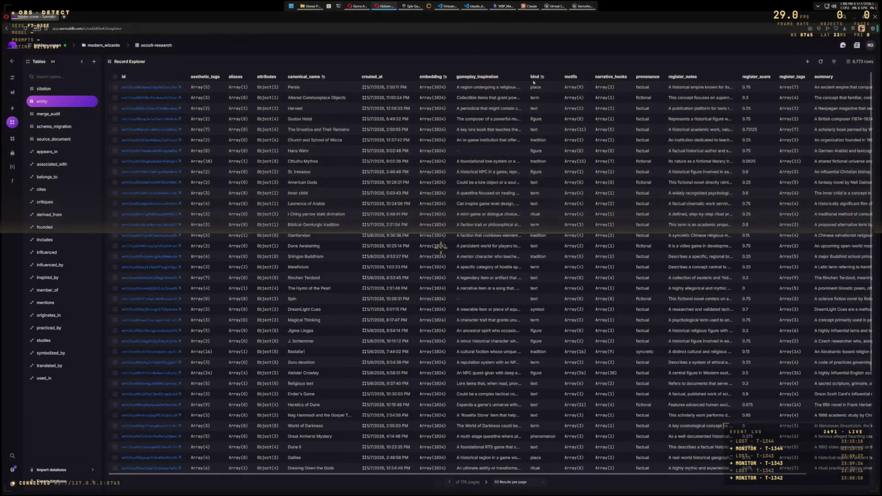
{"action": "mouse_move", "coordinate": [572, 88]}
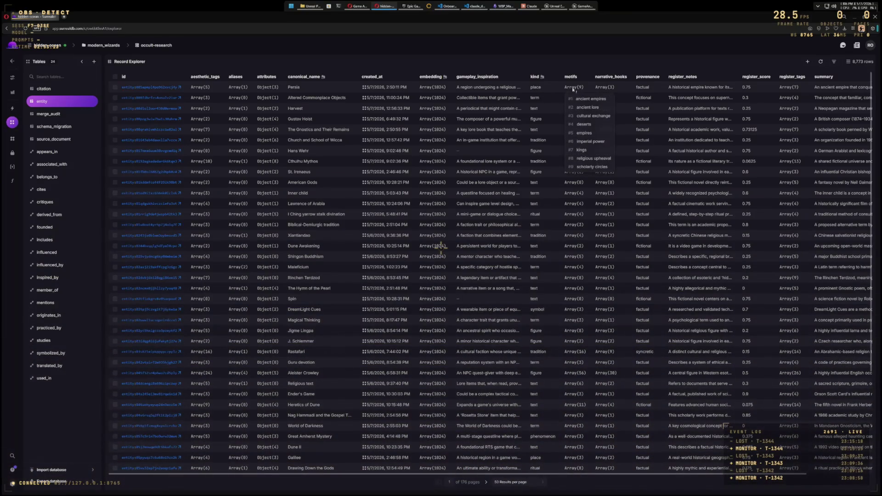
{"action": "mouse_move", "coordinate": [604, 87]}
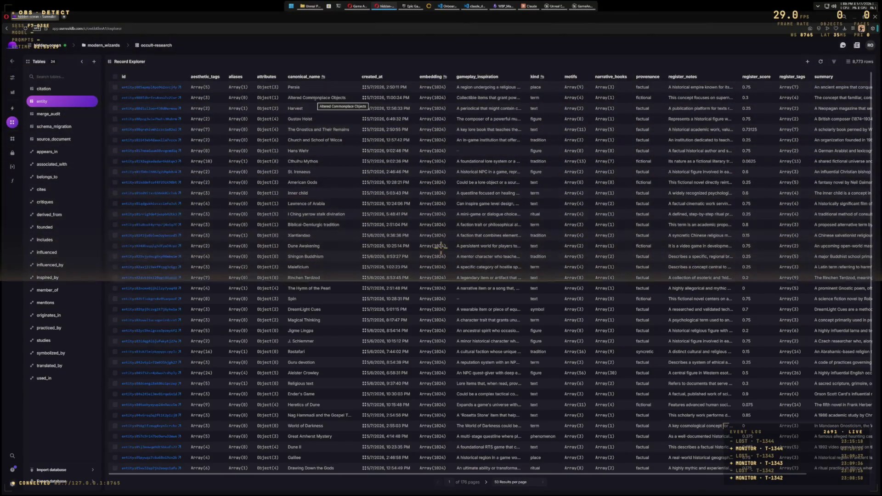
{"action": "mouse_move", "coordinate": [201, 92]}
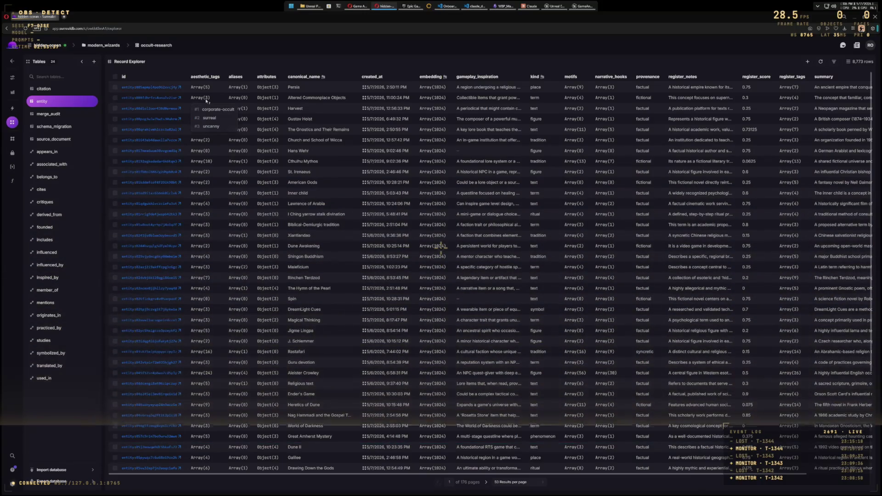
{"action": "mouse_move", "coordinate": [434, 99]}
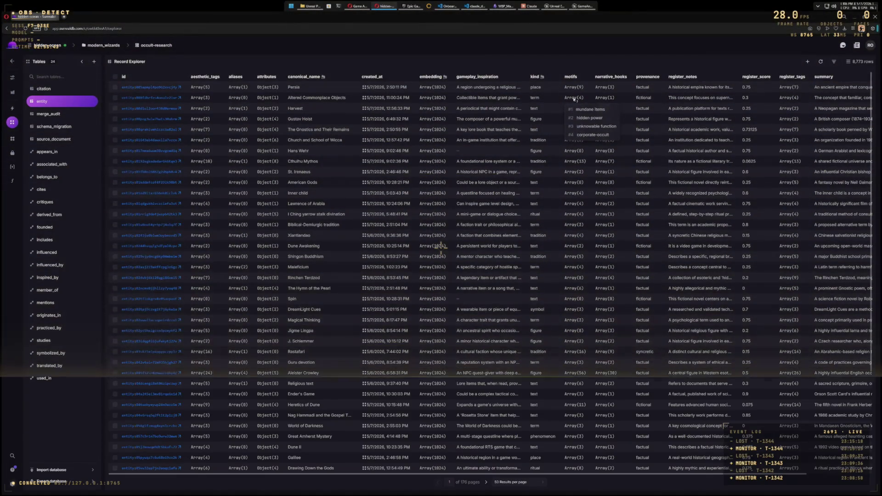
{"action": "double_click", "coordinate": [537, 98]}
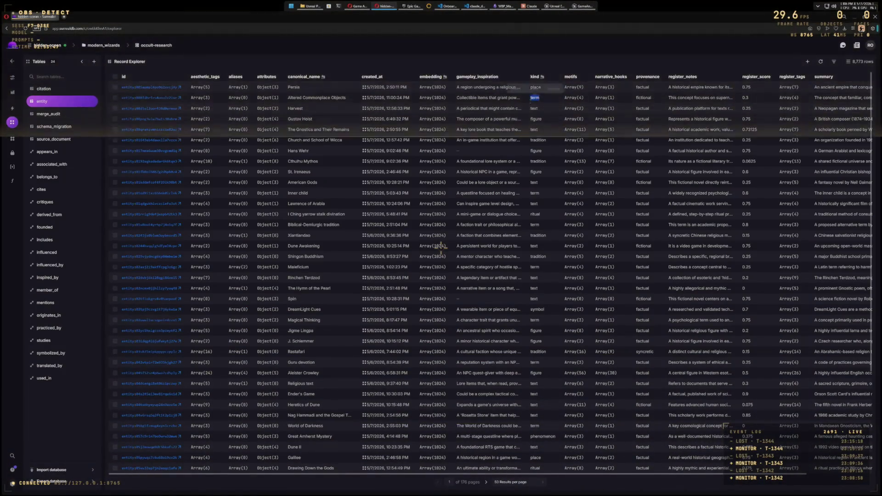
{"action": "key", "text": "Escape"}
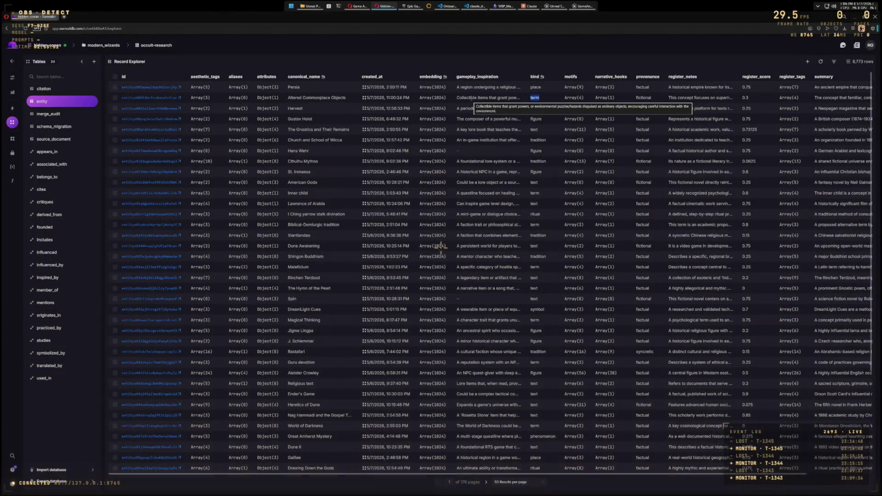
{"action": "scroll", "coordinate": [336, 262], "scroll_direction": "down", "scroll_amount": 5}
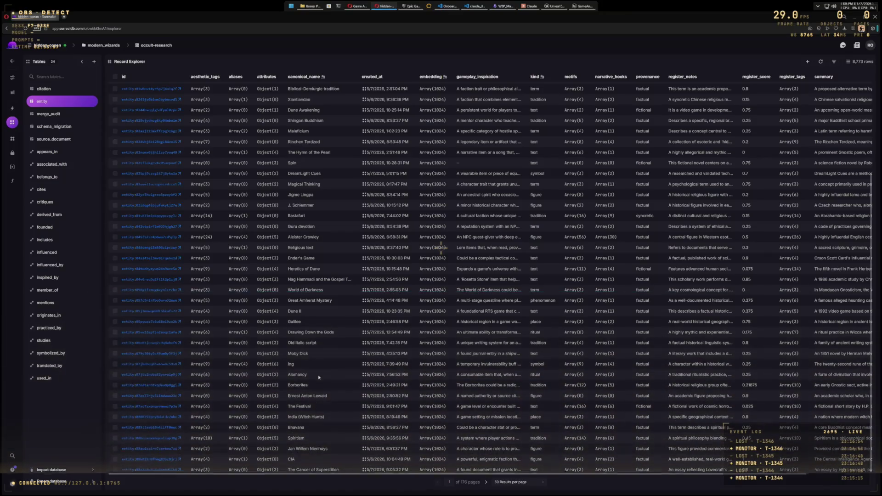
{"action": "scroll", "coordinate": [319, 377], "scroll_direction": "up", "scroll_amount": 3}
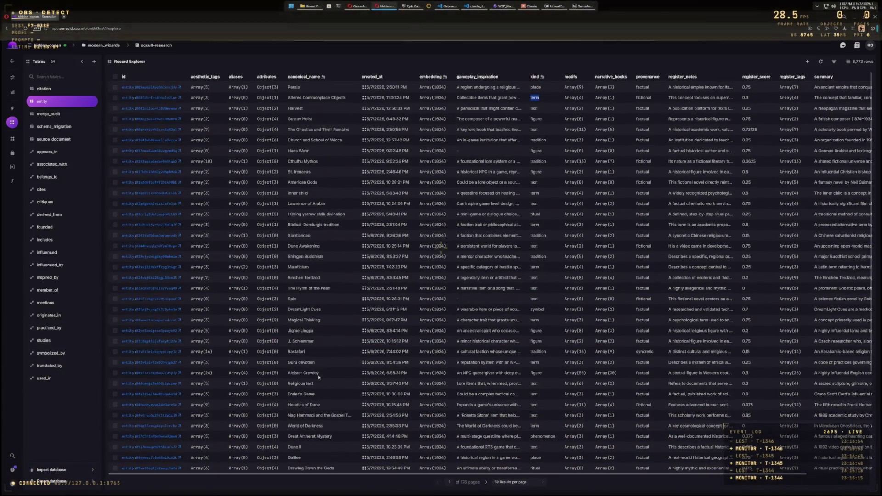
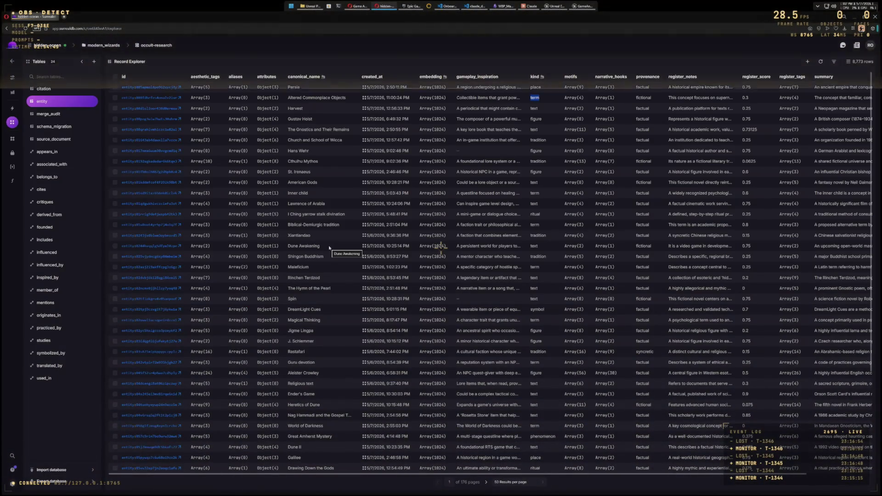
Step: Open the Jigme Lingpa record and read its summary, selecting the word 'lama'
{"action": "left_click", "coordinate": [340, 334]}
{"action": "left_click", "coordinate": [340, 334]}
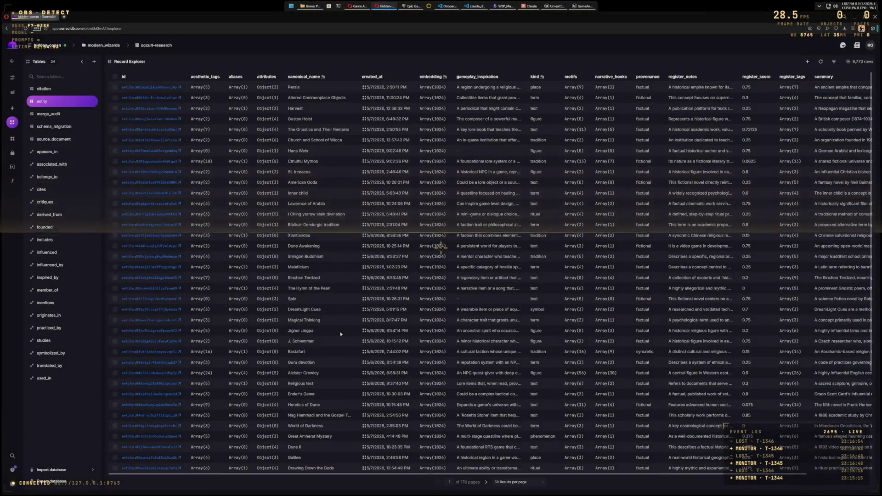
{"action": "left_click", "coordinate": [335, 334]}
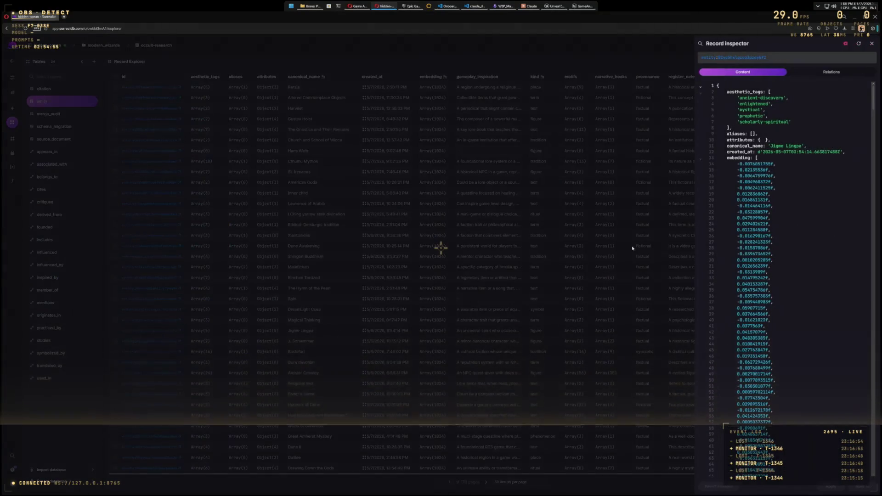
{"action": "left_click_drag", "start_coordinate": [874, 108], "coordinate": [866, 466]}
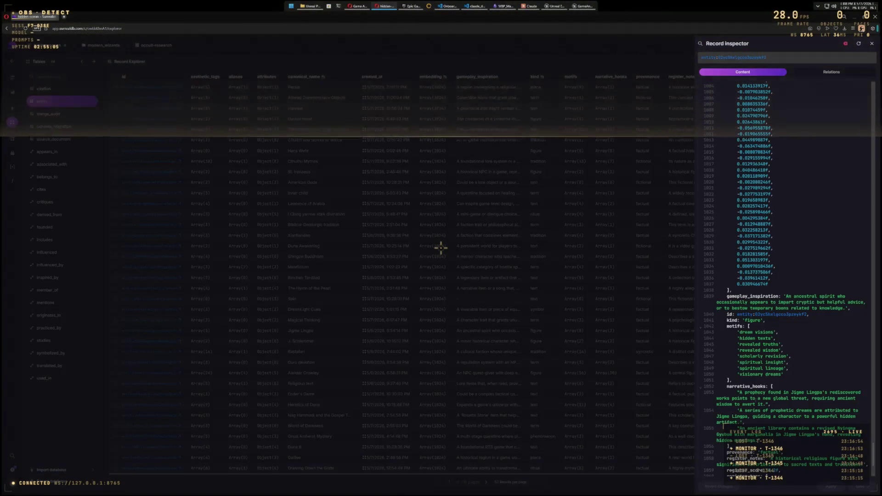
{"action": "scroll", "coordinate": [786, 275], "scroll_direction": "down", "scroll_amount": 3}
{"action": "scroll", "coordinate": [786, 276], "scroll_direction": "down", "scroll_amount": 3}
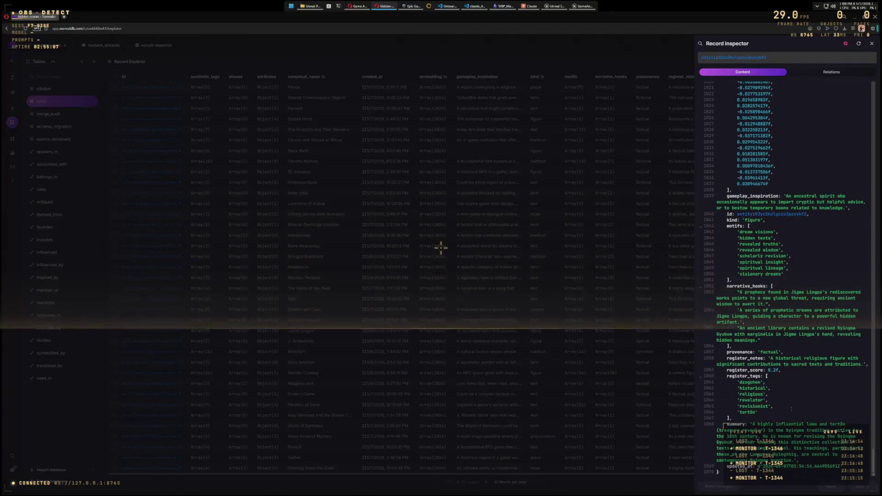
{"action": "left_click_drag", "start_coordinate": [751, 424], "coordinate": [818, 424]}
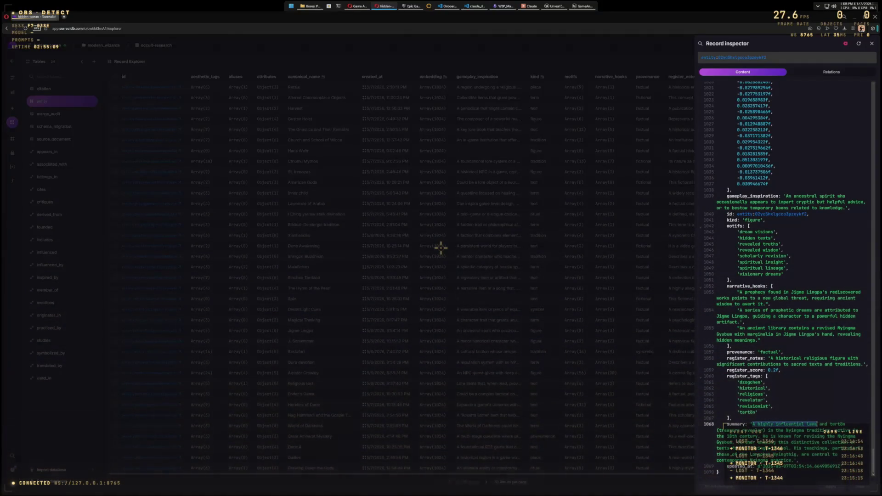
{"action": "double_click", "coordinate": [812, 424]}
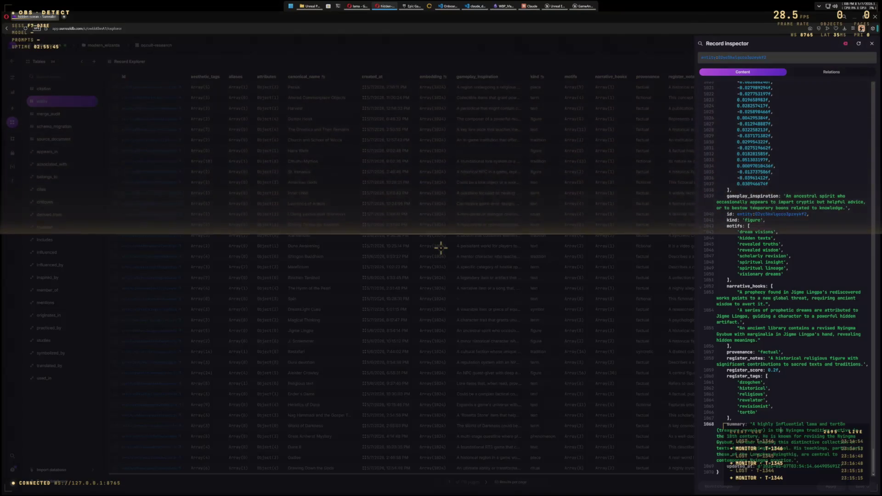
Step: Select the gameplay_inspiration and first narrative hook texts, then close the record
{"action": "left_click_drag", "start_coordinate": [727, 195], "coordinate": [851, 209]}
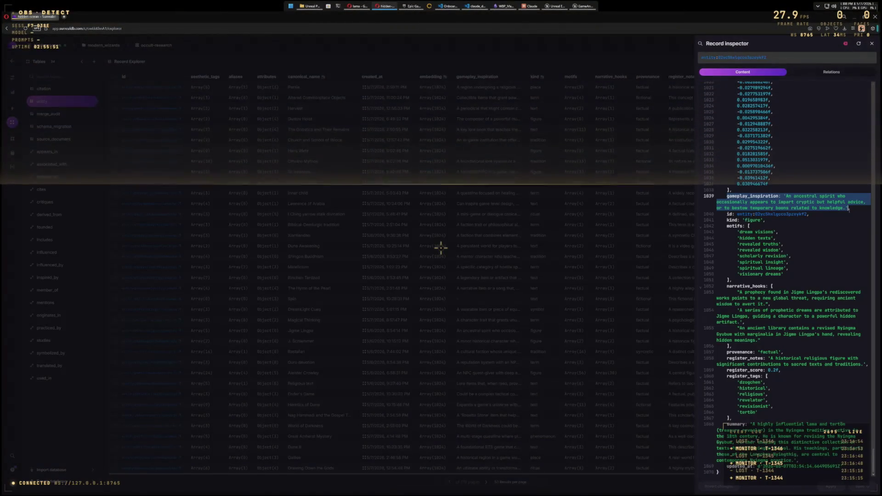
{"action": "left_click", "coordinate": [726, 286]}
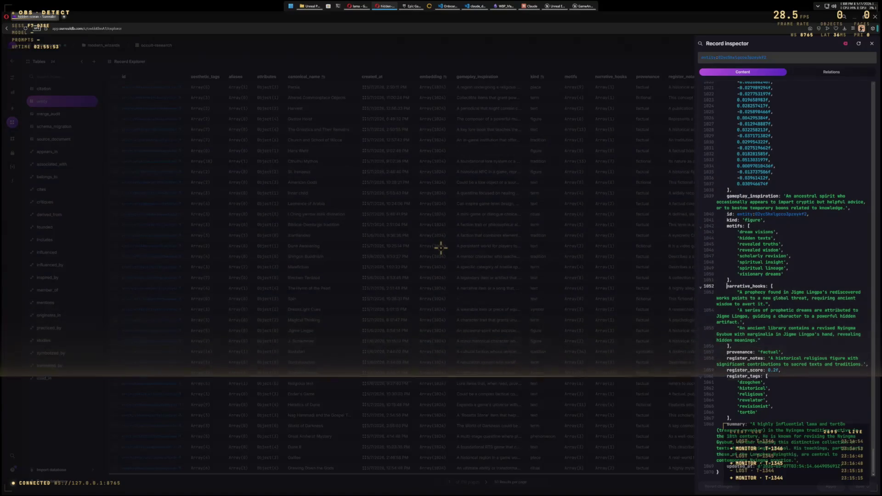
{"action": "left_click_drag", "start_coordinate": [726, 285], "coordinate": [776, 334]}
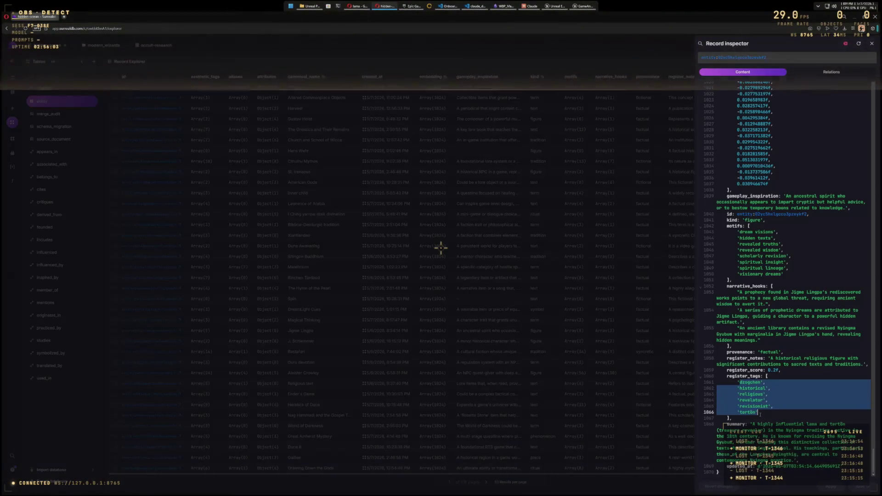
{"action": "left_click", "coordinate": [776, 436]}
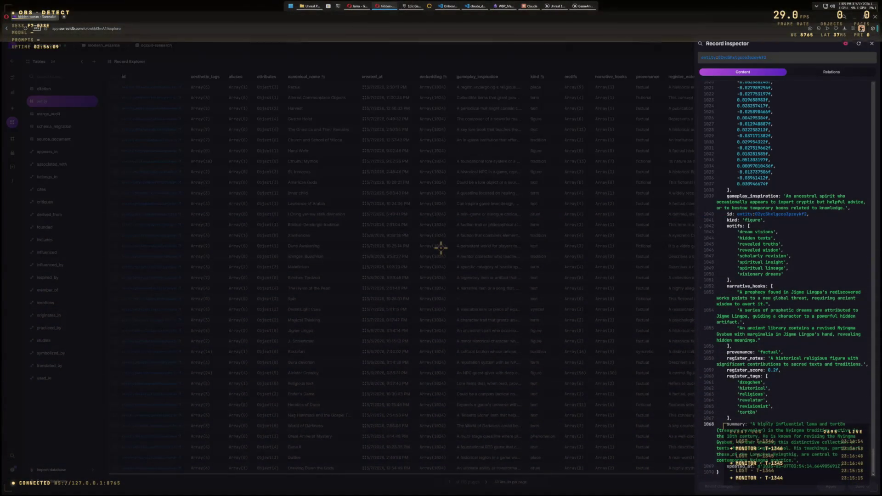
{"action": "key", "text": "Escape"}
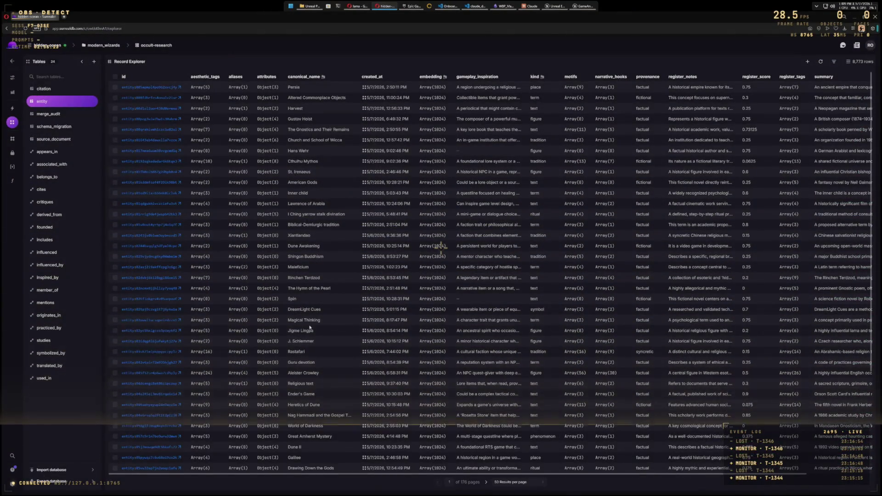
Step: Inspect The Hymn of the Pearl record, close it, and scroll the entity table
{"action": "left_click", "coordinate": [343, 290]}
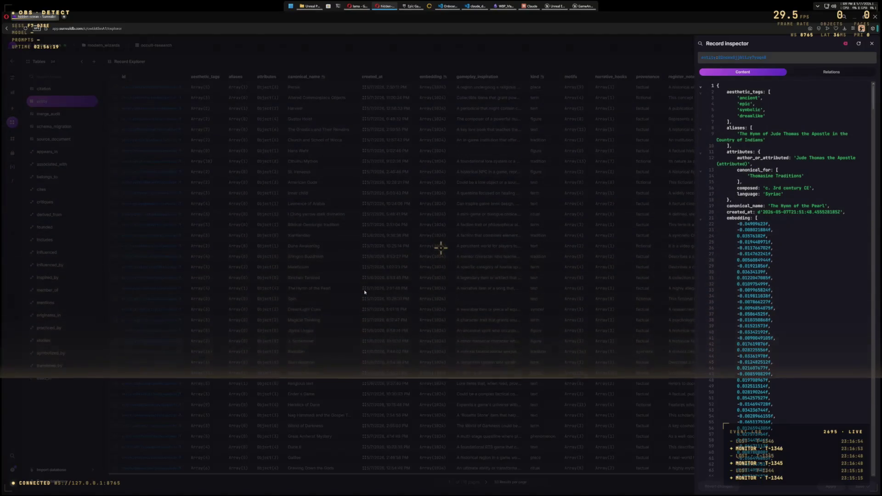
{"action": "key", "text": "Escape"}
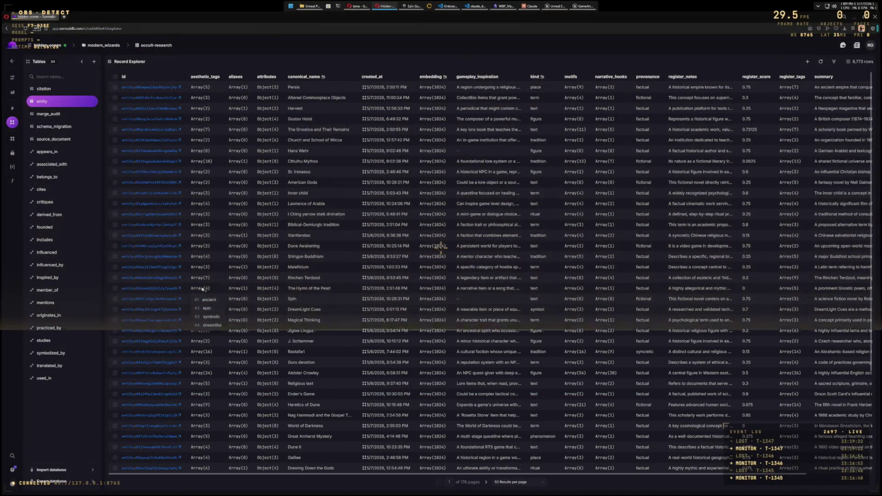
{"action": "mouse_move", "coordinate": [312, 309]}
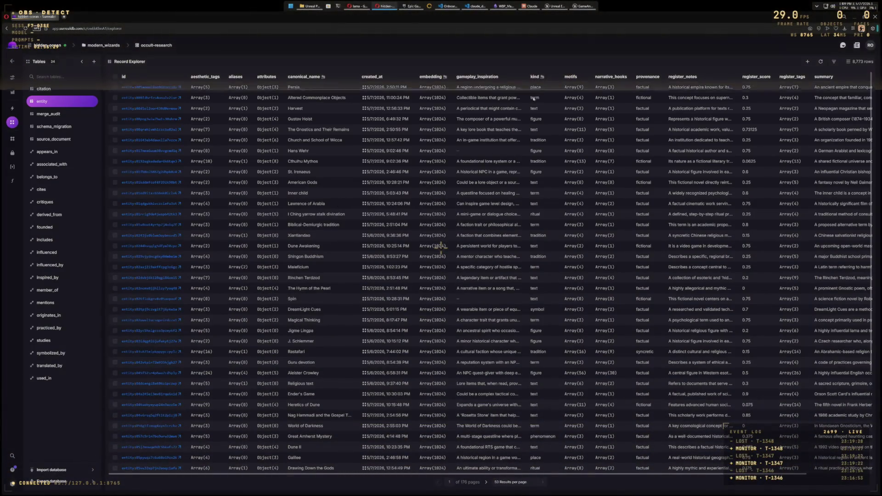
{"action": "scroll", "coordinate": [441, 246], "scroll_direction": "down", "scroll_amount": 3}
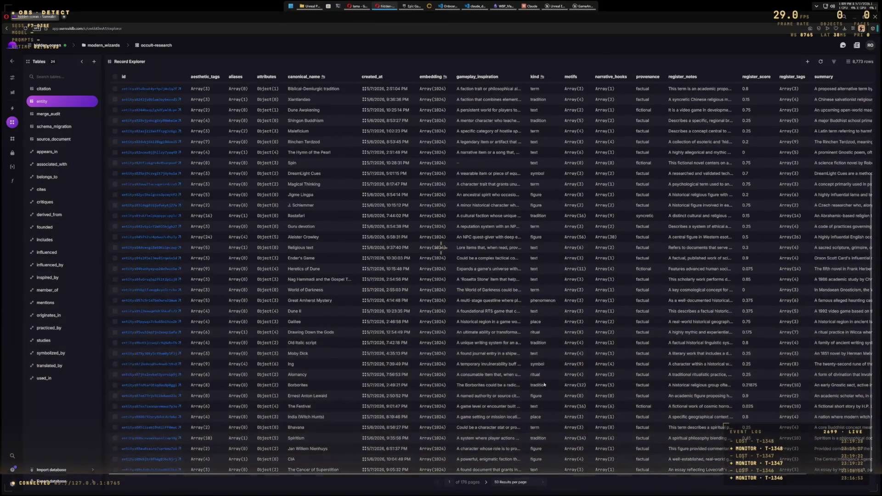
{"action": "scroll", "coordinate": [544, 384], "scroll_direction": "up", "scroll_amount": 3}
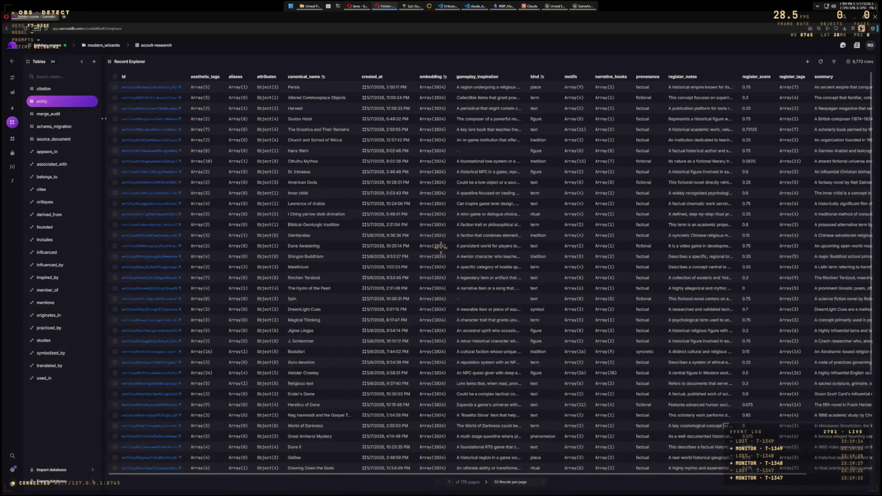
Step: Dismiss the new-record form, filter the table to kind == "symbol", and open The Star
{"action": "left_click", "coordinate": [803, 63]}
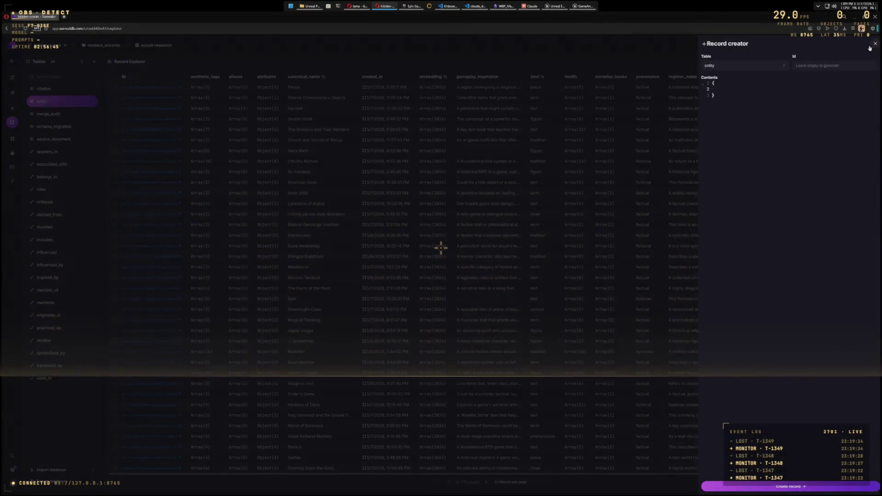
{"action": "key", "text": "Escape"}
{"action": "left_click", "coordinate": [834, 63]}
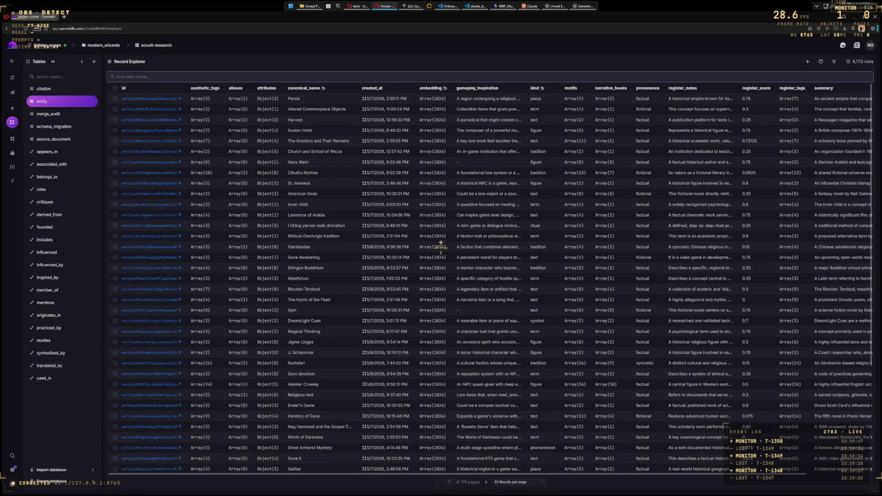
{"action": "type", "text": "kind"}
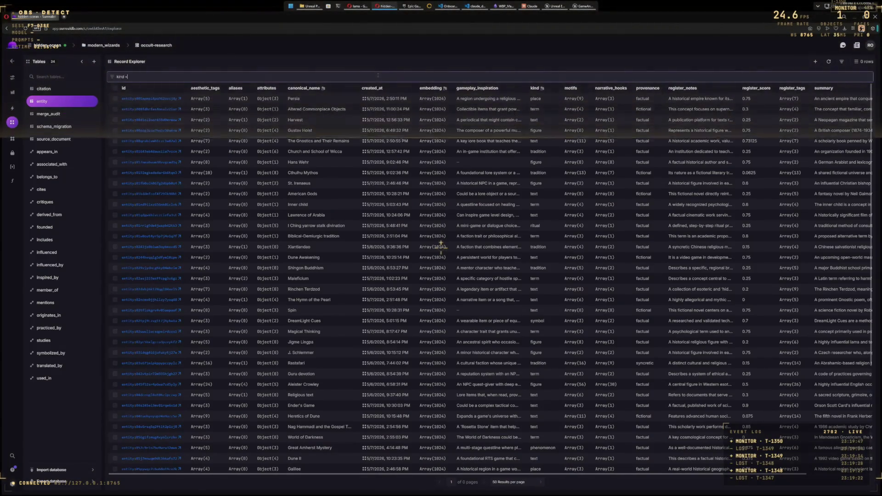
{"action": "type", "text": "= '"}
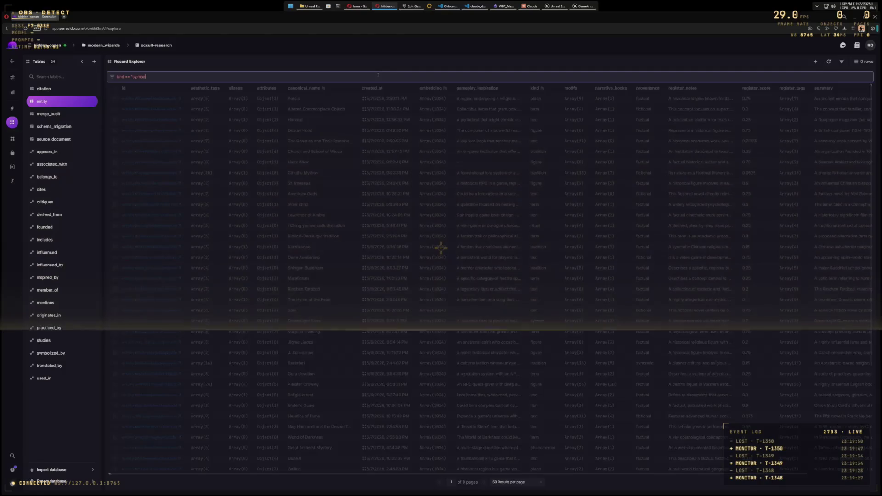
{"action": "type", "text": "l\""}
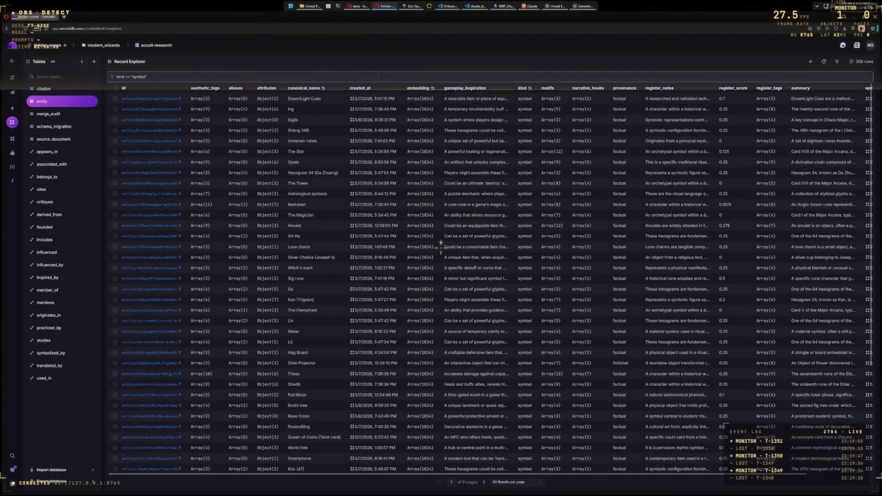
{"action": "left_click", "coordinate": [324, 102]}
{"action": "left_click", "coordinate": [322, 102]}
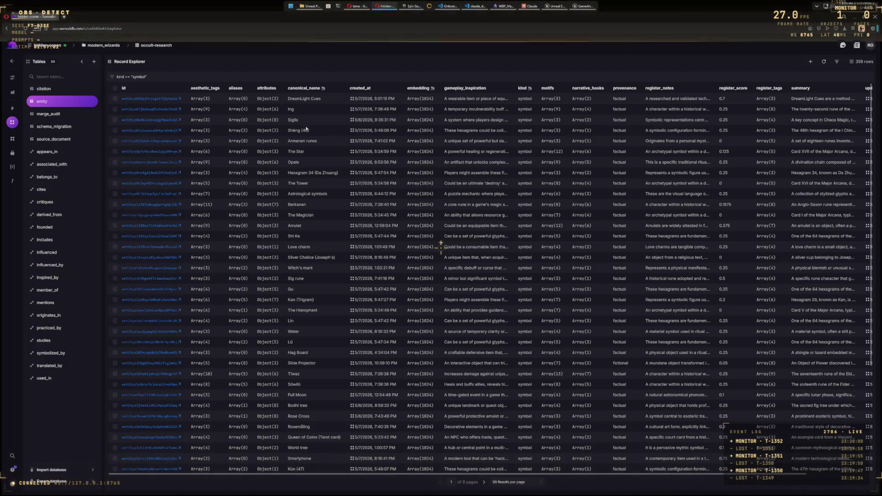
{"action": "left_click", "coordinate": [318, 152]}
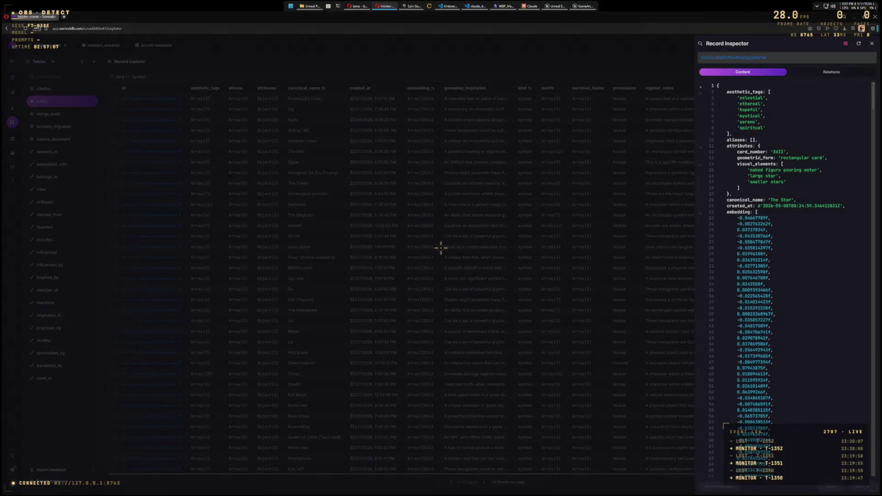
Step: Read The Star's visual element and scroll down through its later fields
{"action": "left_click_drag", "start_coordinate": [749, 169], "coordinate": [816, 171]}
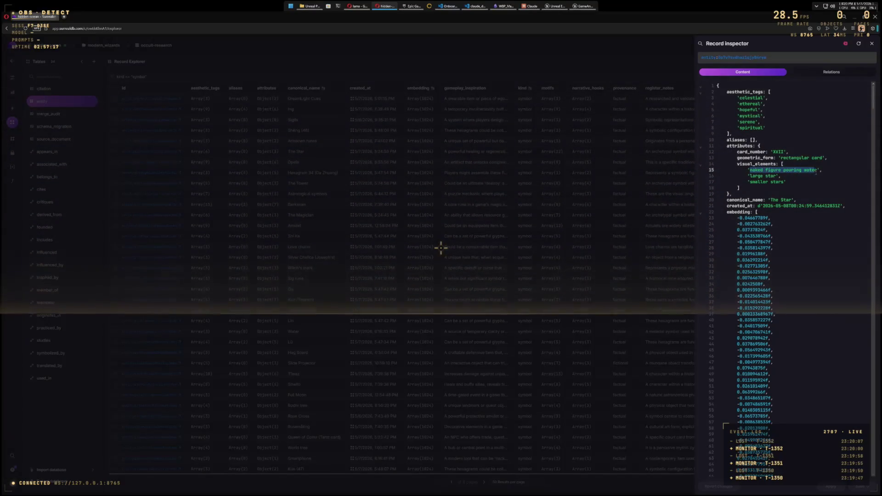
{"action": "key", "text": "Down"}
{"action": "key", "text": "Down"}
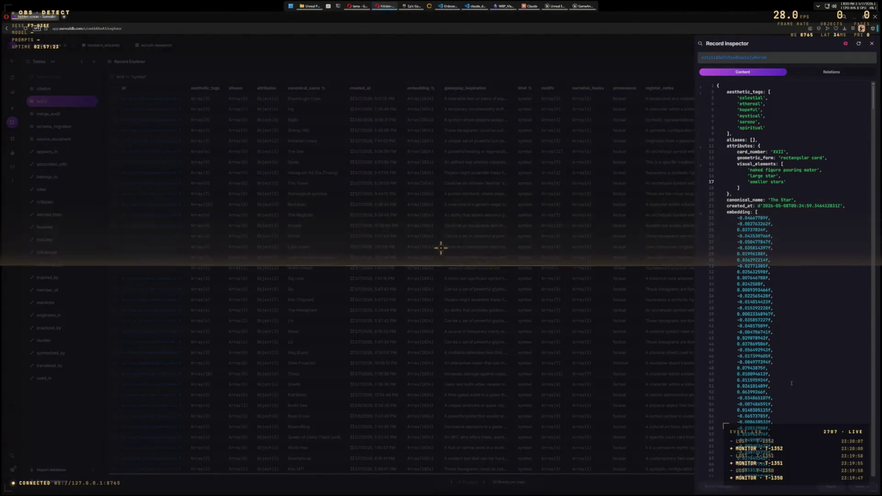
{"action": "key", "text": "Page_Down"}
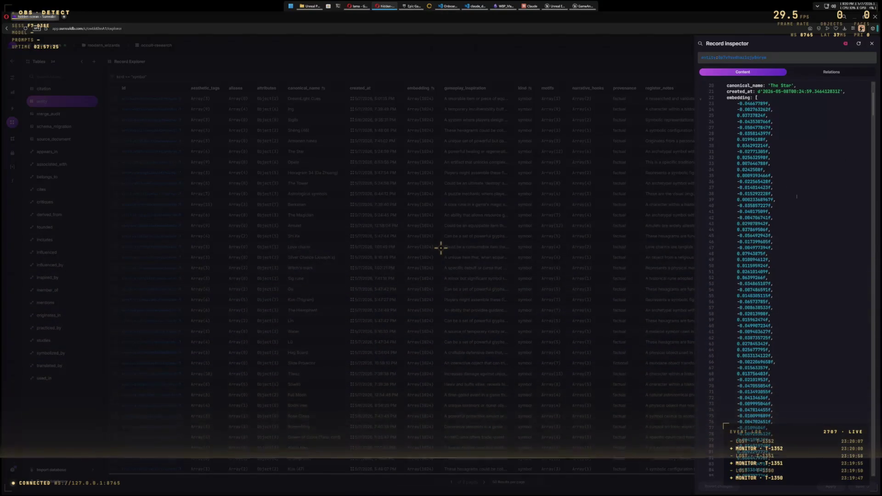
{"action": "left_click_drag", "start_coordinate": [872, 133], "coordinate": [862, 459]}
{"action": "scroll", "coordinate": [806, 209], "scroll_direction": "down", "scroll_amount": 2}
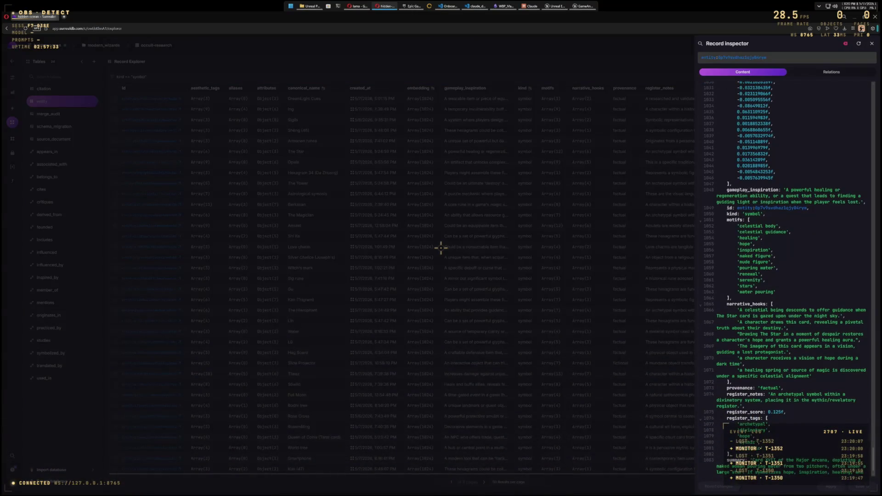
{"action": "scroll", "coordinate": [786, 276], "scroll_direction": "down", "scroll_amount": 1}
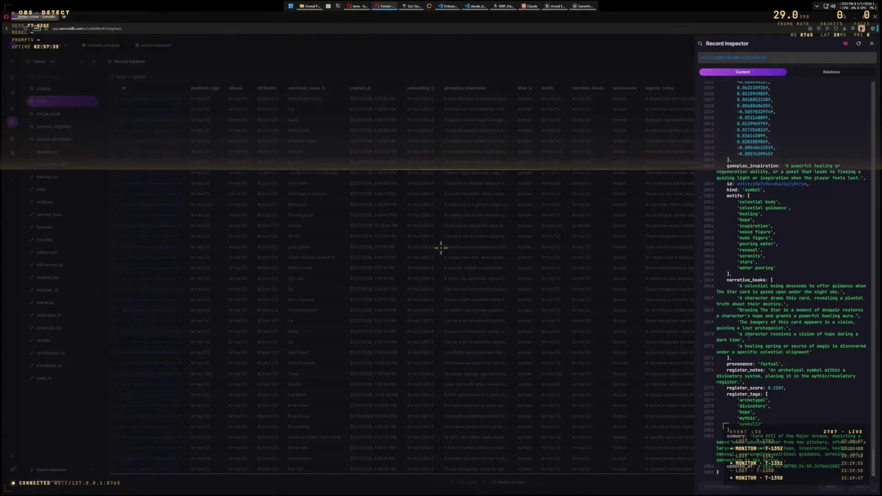
Step: Select The Star's register_notes text, scroll back up, and close the inspector
{"action": "left_click", "coordinate": [777, 370]}
{"action": "left_click_drag", "start_coordinate": [773, 370], "coordinate": [839, 376]}
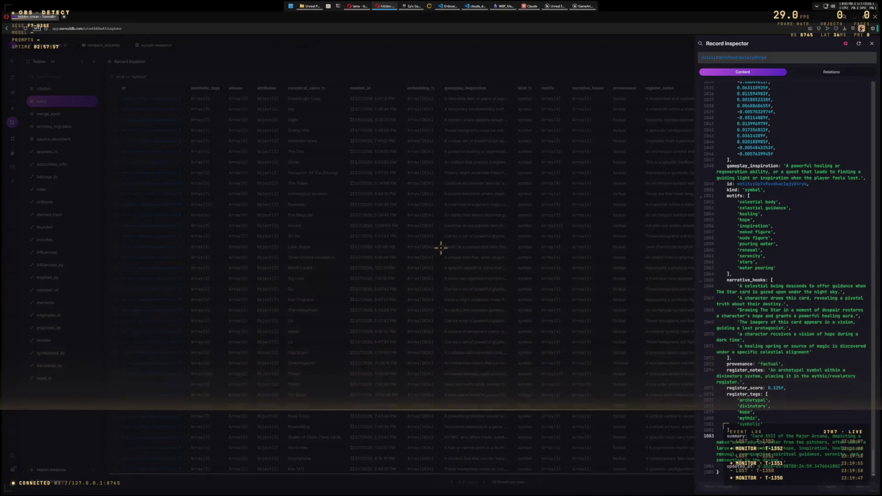
{"action": "scroll", "coordinate": [798, 267], "scroll_direction": "up", "scroll_amount": 3}
{"action": "scroll", "coordinate": [798, 267], "scroll_direction": "up", "scroll_amount": 10}
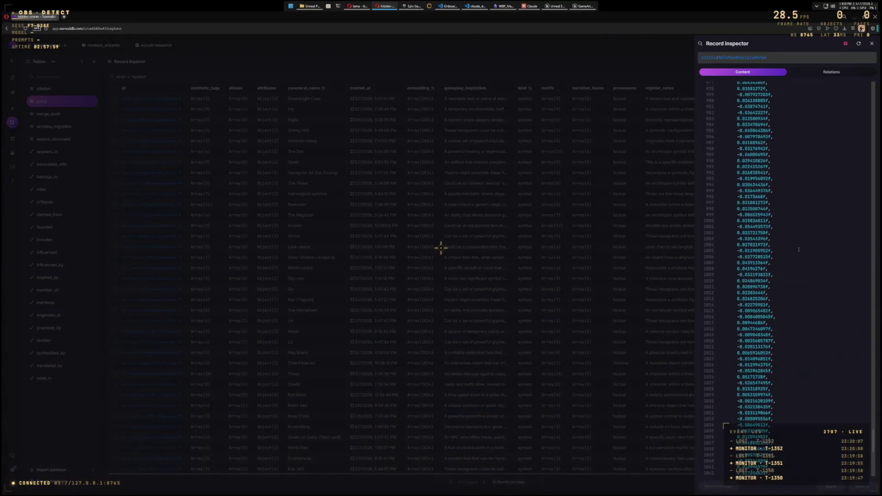
{"action": "left_click", "coordinate": [871, 44]}
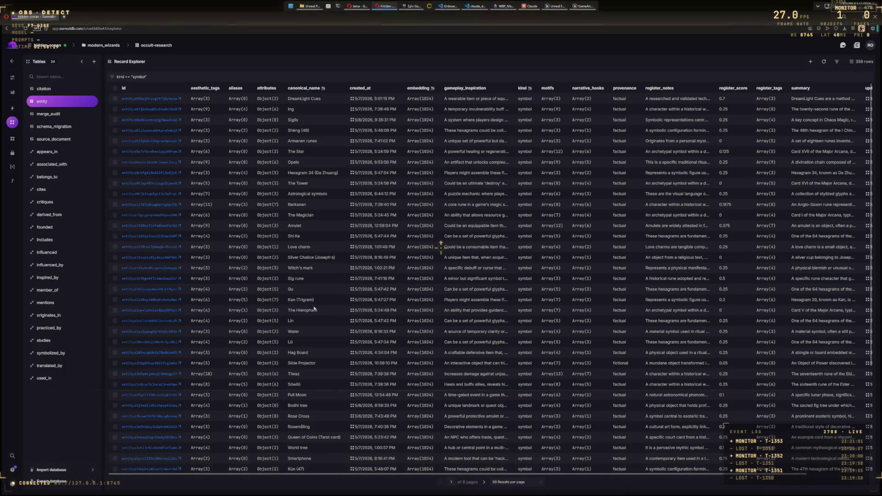
Step: Open the Water symbol's record and scroll to the bottom of its fields
{"action": "scroll", "coordinate": [317, 311], "scroll_direction": "down", "scroll_amount": 1}
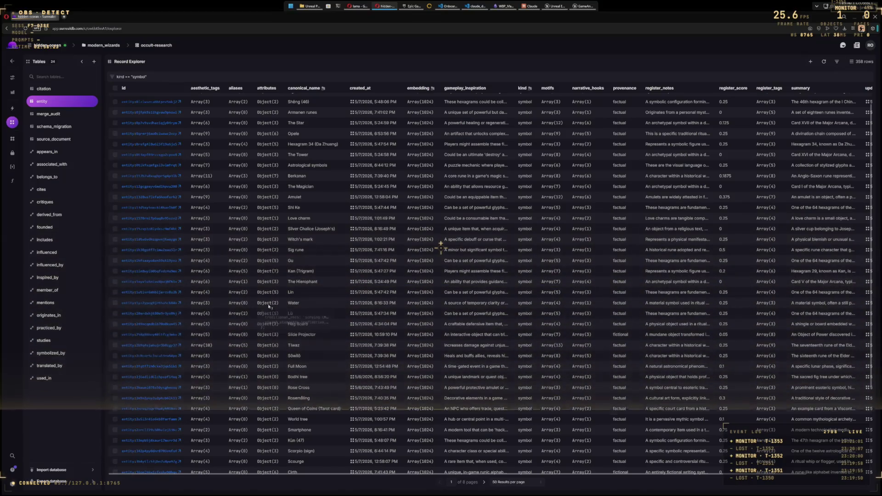
{"action": "left_click", "coordinate": [305, 304]}
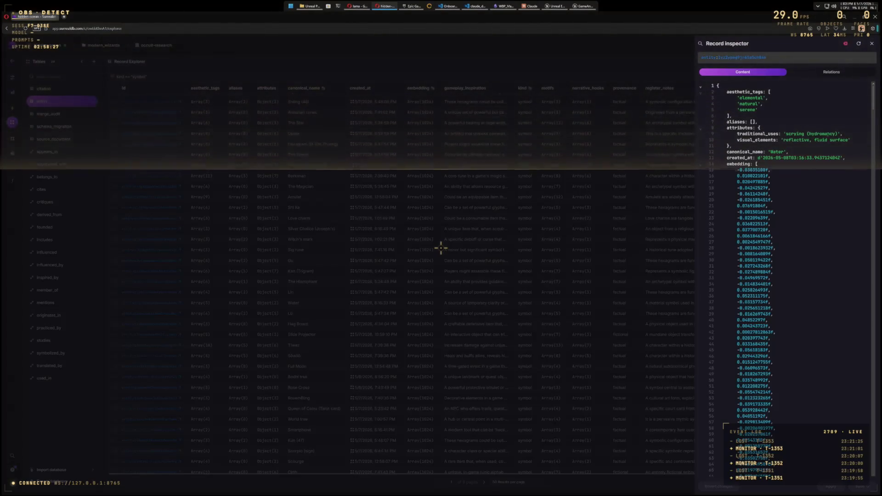
{"action": "left_click_drag", "start_coordinate": [870, 101], "coordinate": [876, 473]}
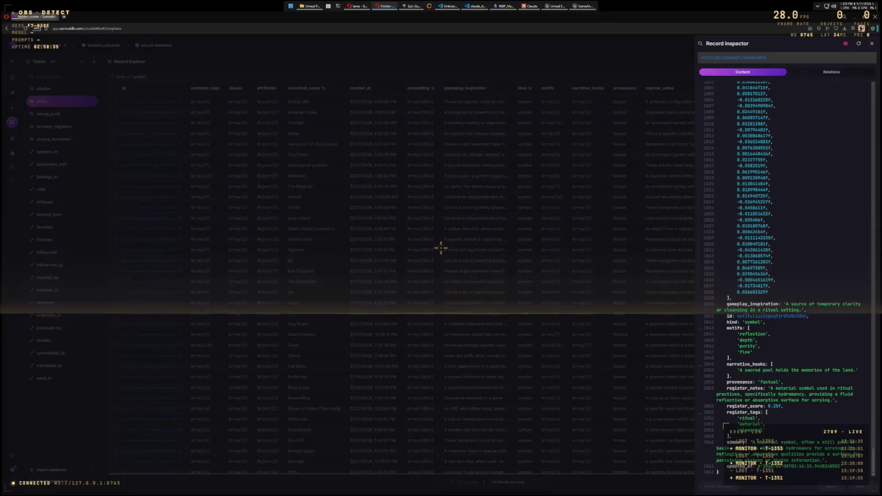
Step: Close the Water inspector and scroll through the 358-row symbol table
{"action": "left_click", "coordinate": [872, 44]}
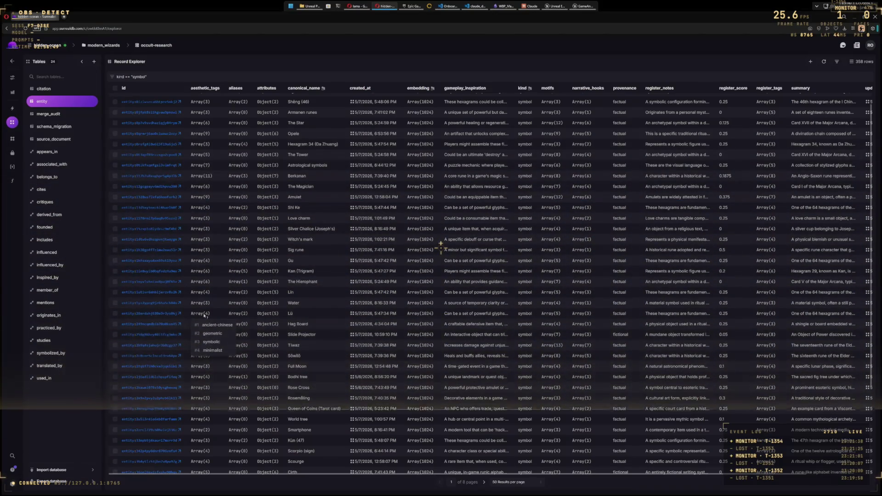
{"action": "scroll", "coordinate": [328, 332], "scroll_direction": "down", "scroll_amount": 5}
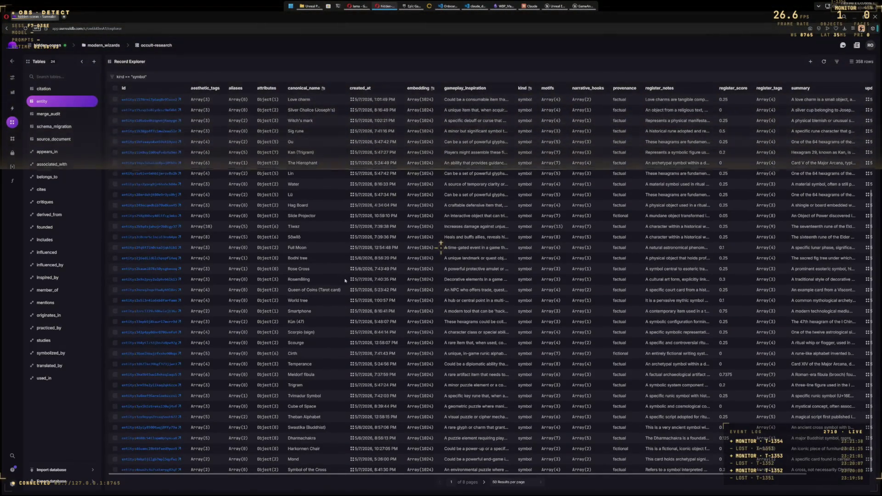
{"action": "scroll", "coordinate": [341, 327], "scroll_direction": "up", "scroll_amount": 6}
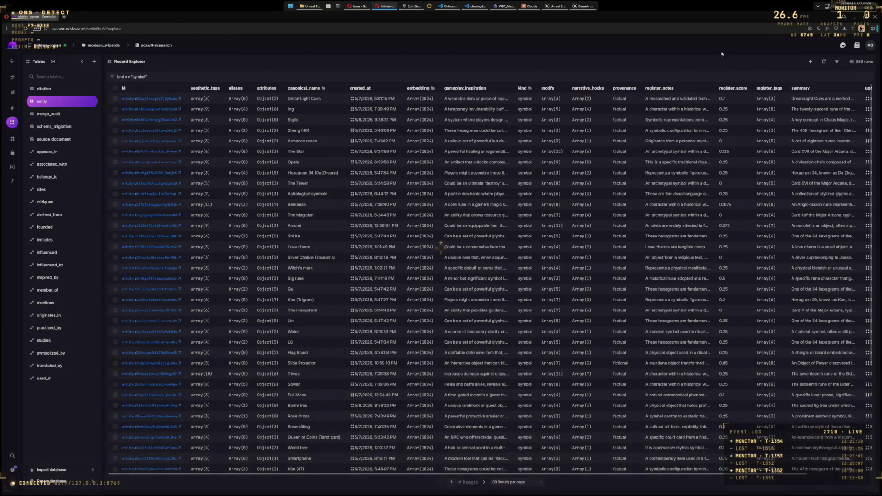
Step: Clear the kind symbol filter and browse citation, merge_audit, source_document and appears_in tables
{"action": "left_click", "coordinate": [49, 92]}
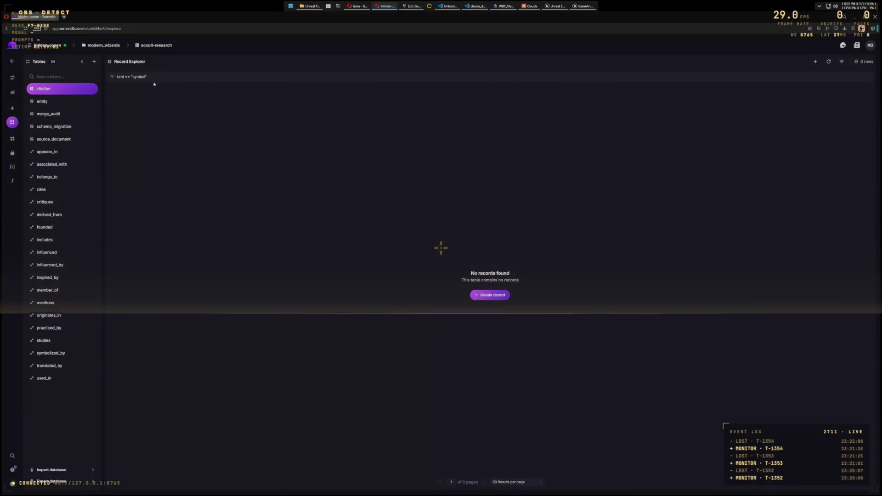
{"action": "key", "text": "BackSpace"}
{"action": "key", "text": "BackSpace"}
{"action": "key", "text": "BackSpace"}
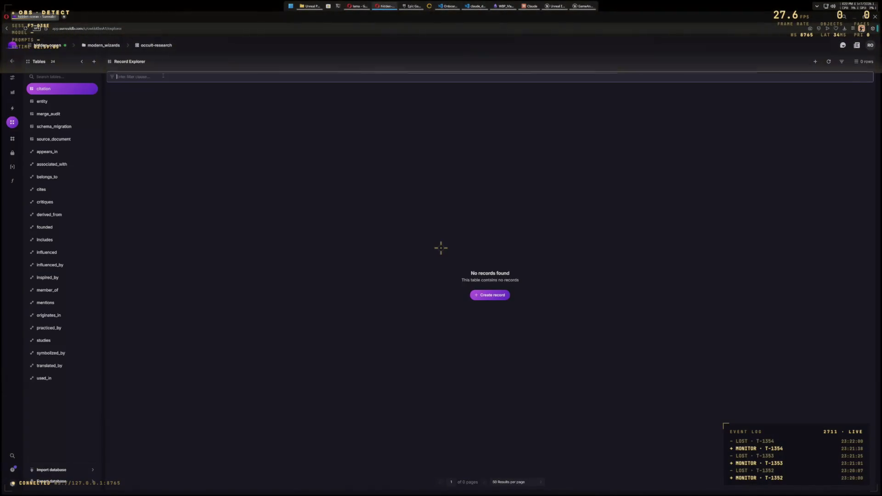
{"action": "left_click", "coordinate": [64, 113]}
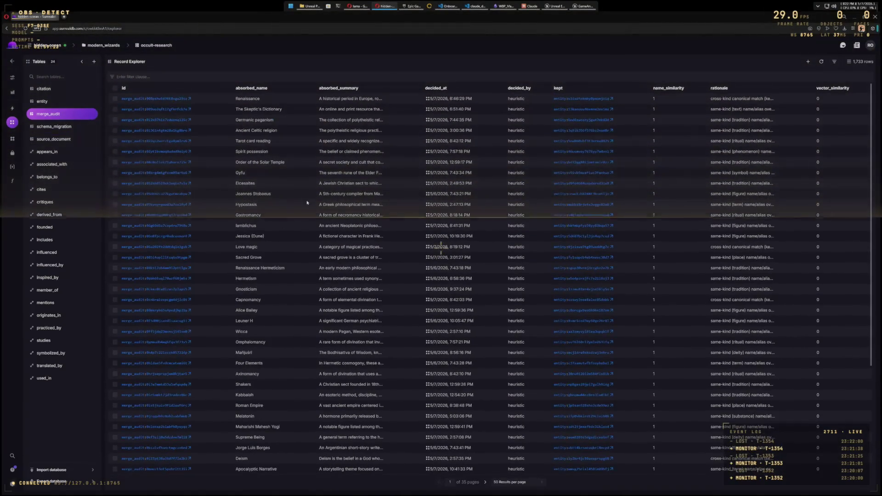
{"action": "left_click", "coordinate": [49, 139]}
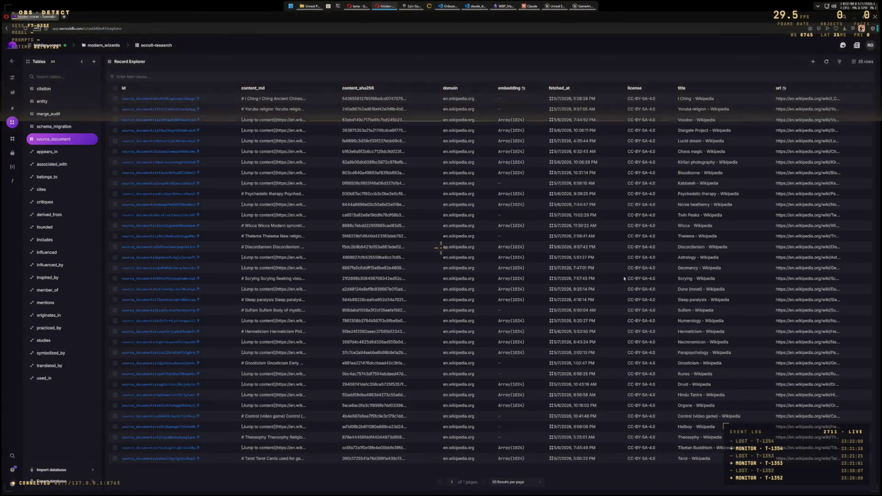
{"action": "left_click", "coordinate": [43, 153]}
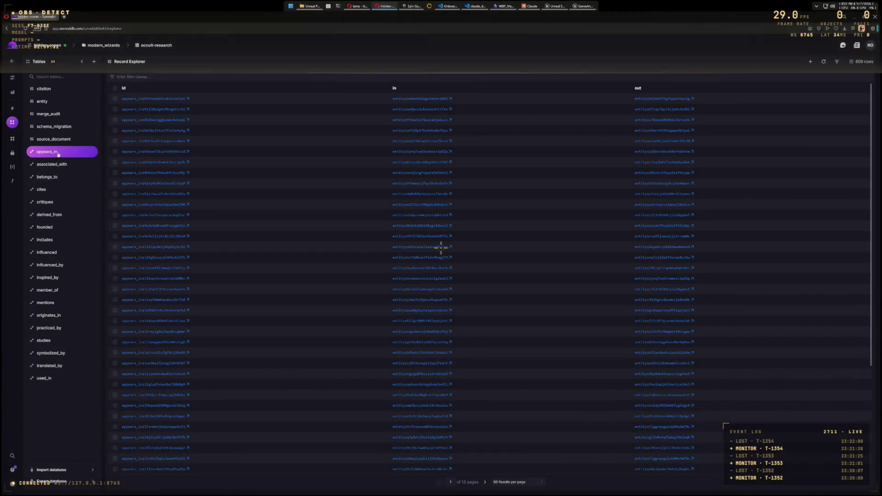
{"action": "left_click", "coordinate": [12, 107]}
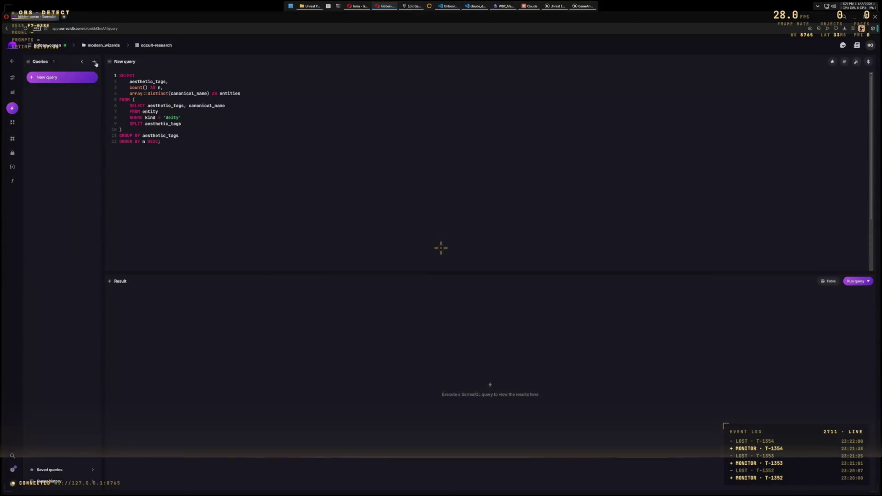
Step: Replace the old deity tag query with SELECT * FROM appears_in; and run it
{"action": "left_click_drag", "start_coordinate": [165, 141], "coordinate": [82, 93]}
{"action": "key", "text": "ctrl+a"}
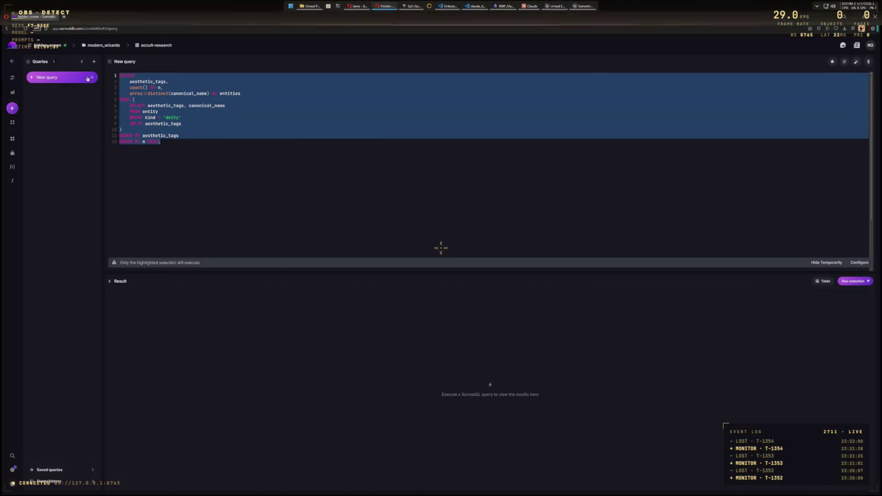
{"action": "key", "text": "BackSpace"}
{"action": "type", "text": "SAELECT"}
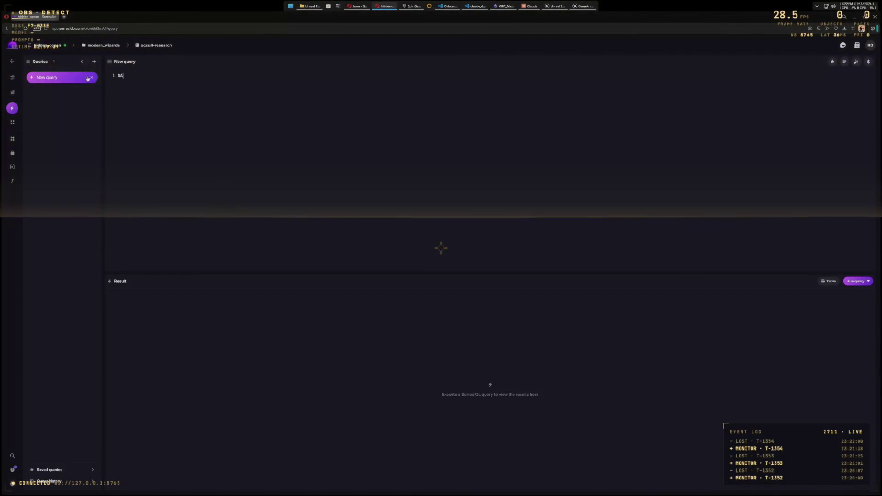
{"action": "key", "text": "BackSpace"}
{"action": "key", "text": "BackSpace"}
{"action": "key", "text": "BackSpace"}
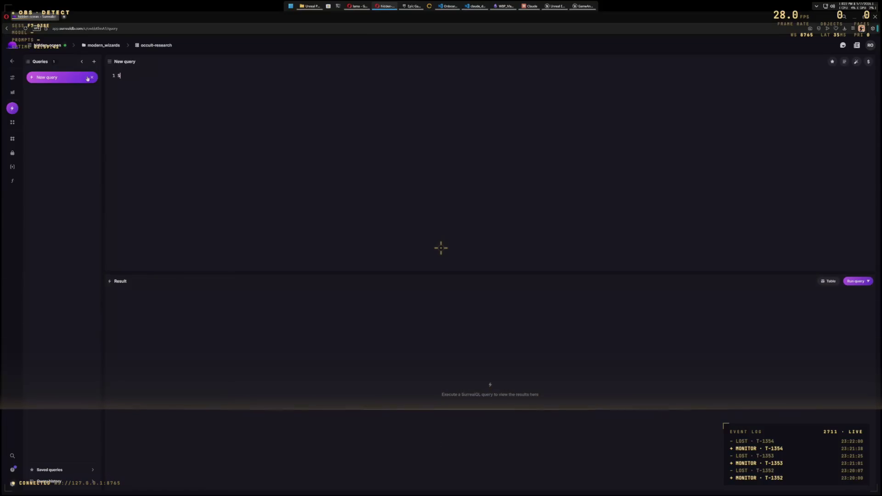
{"action": "type", "text": "ELECT * FROM appear"}
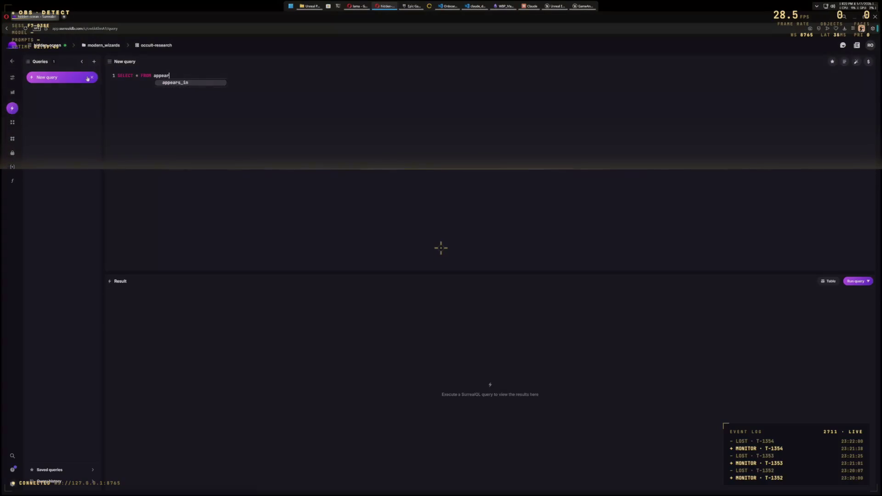
{"action": "type", "text": "s_in;"}
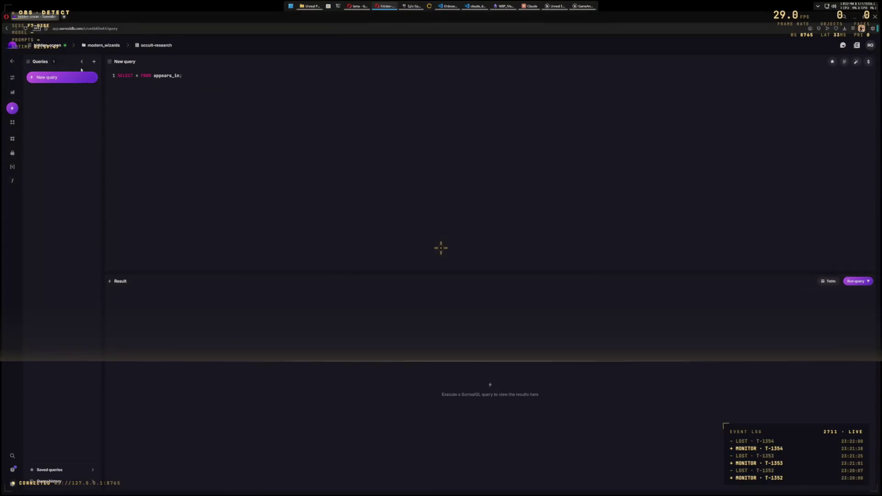
{"action": "left_click", "coordinate": [845, 281]}
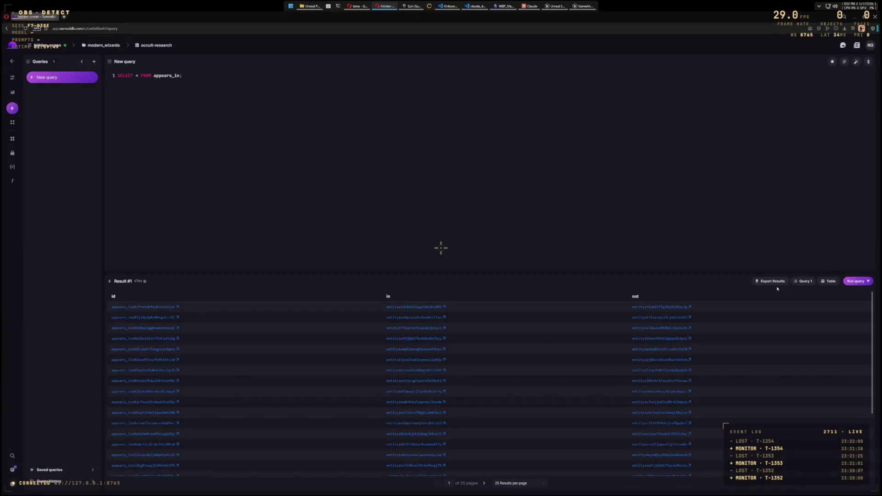
Step: Switch the appears_in results to Graph display and zoom around the network
{"action": "left_click", "coordinate": [830, 281]}
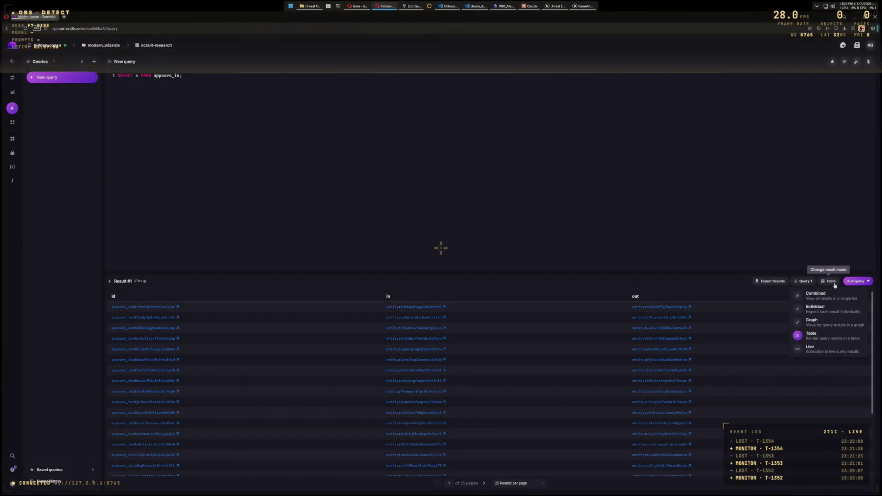
{"action": "left_click", "coordinate": [823, 322]}
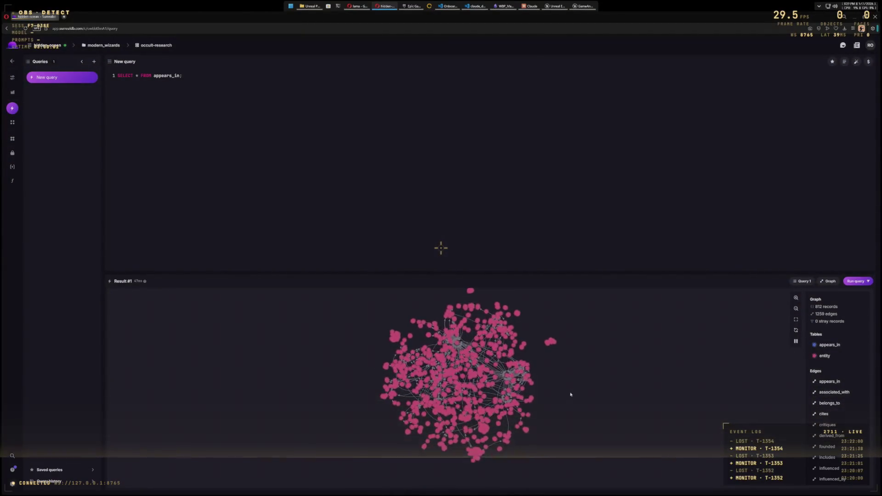
{"action": "scroll", "coordinate": [556, 375], "scroll_direction": "up", "scroll_amount": 5}
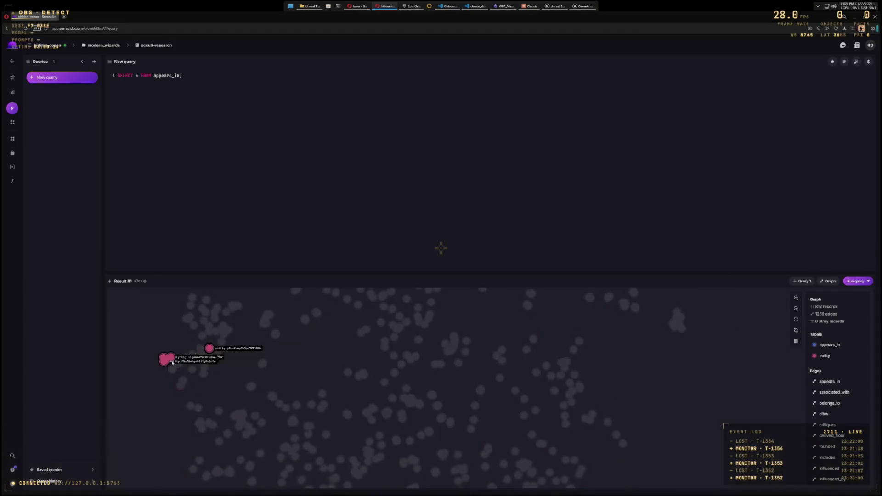
{"action": "scroll", "coordinate": [847, 367], "scroll_direction": "down", "scroll_amount": 3}
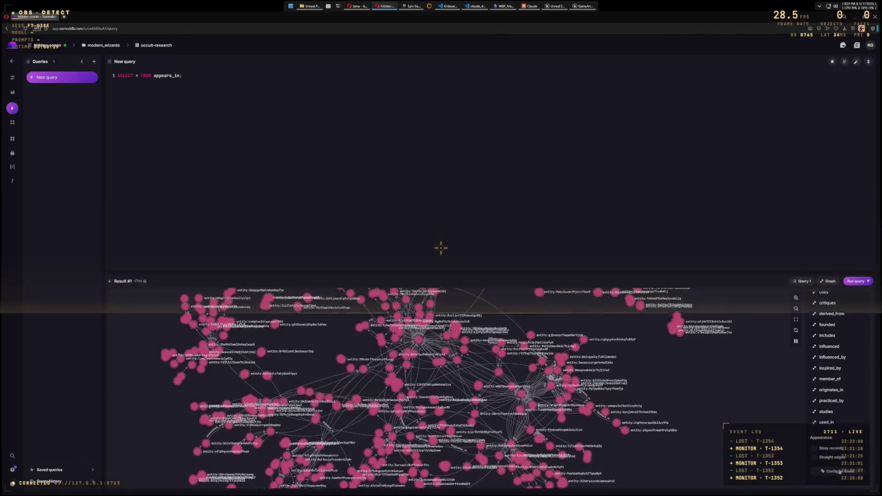
Step: Add a graph label mapping so entity nodes show their canonical_name
{"action": "left_click", "coordinate": [839, 472]}
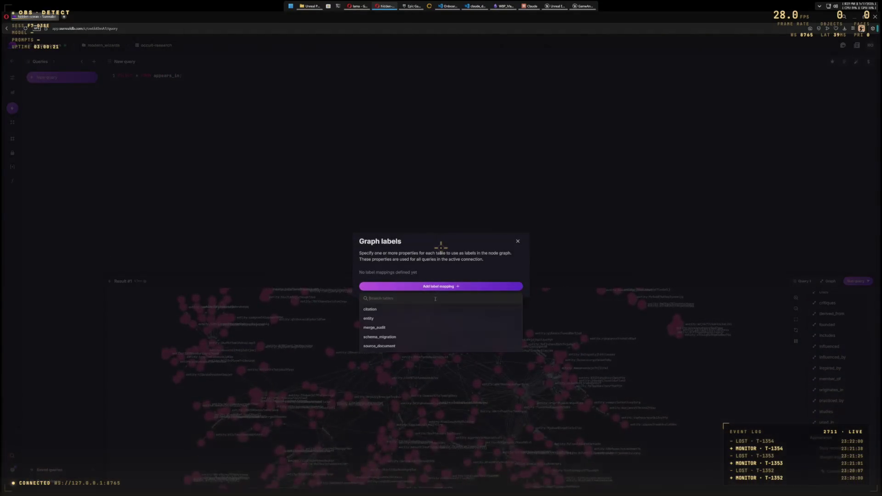
{"action": "left_click", "coordinate": [377, 318]}
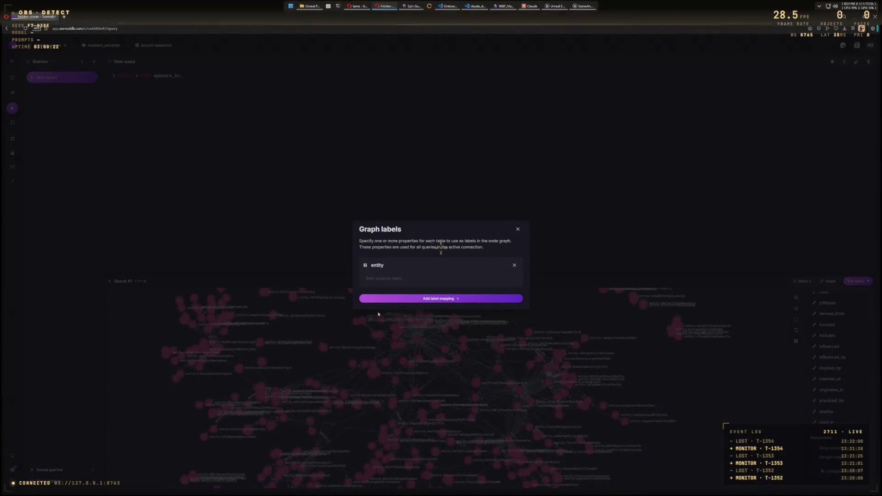
{"action": "left_click", "coordinate": [386, 279]}
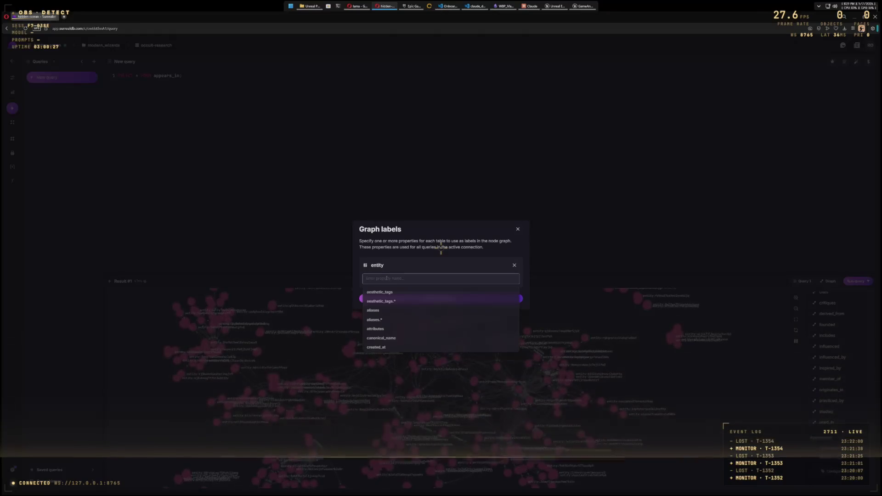
{"action": "type", "text": "canonical_name"}
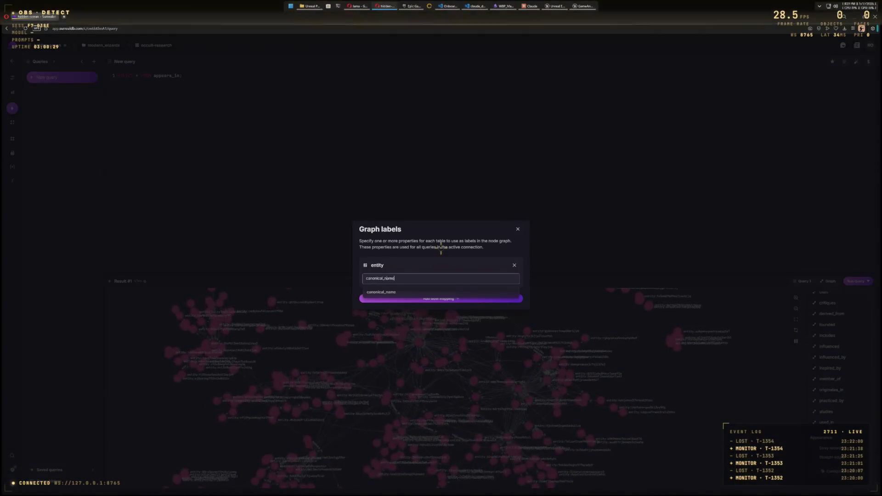
{"action": "key", "text": "Return"}
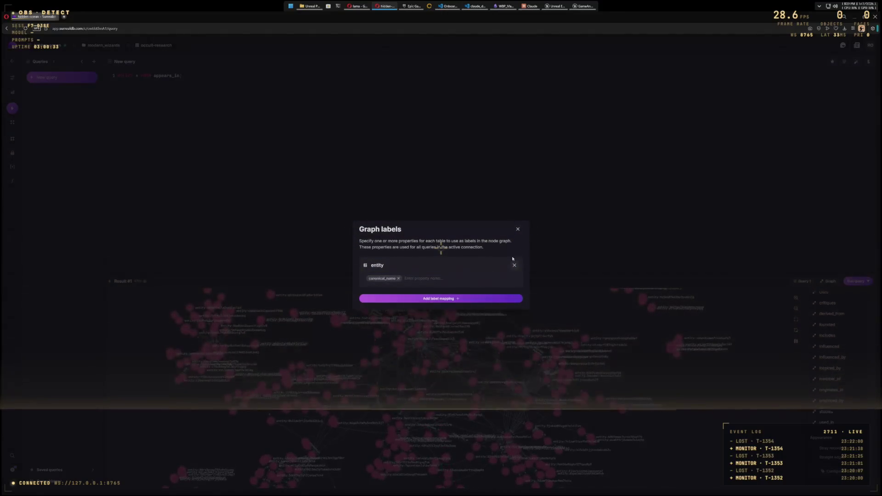
{"action": "left_click", "coordinate": [517, 230]}
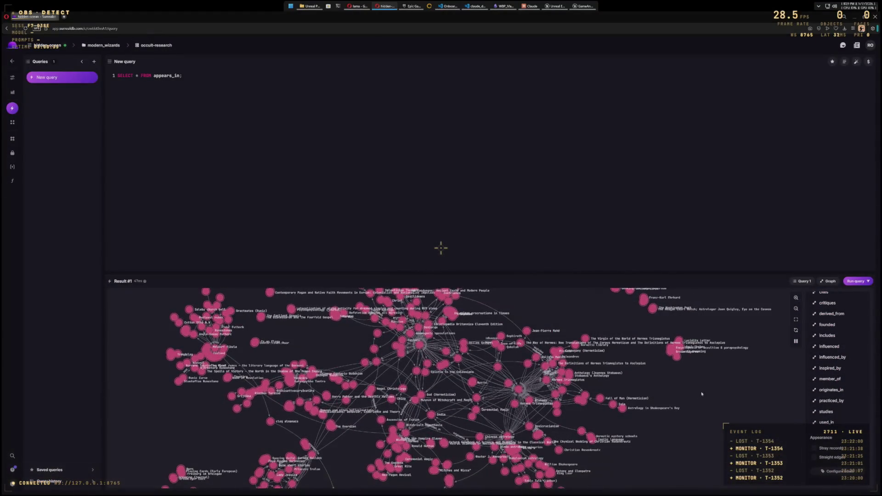
Step: Zoom in and drag Thomas Browne up and right beside Religio Medici and Hermeticism
{"action": "scroll", "coordinate": [623, 387], "scroll_direction": "up", "scroll_amount": 5}
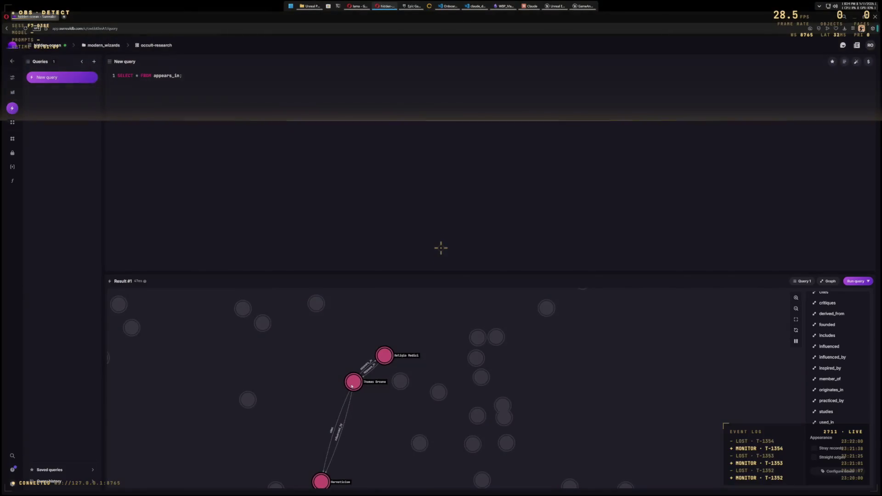
{"action": "mouse_move", "coordinate": [352, 386]}
{"action": "left_mouse_down"}
{"action": "mouse_move", "coordinate": [360, 368]}
{"action": "mouse_move", "coordinate": [426, 340]}
{"action": "left_mouse_up"}
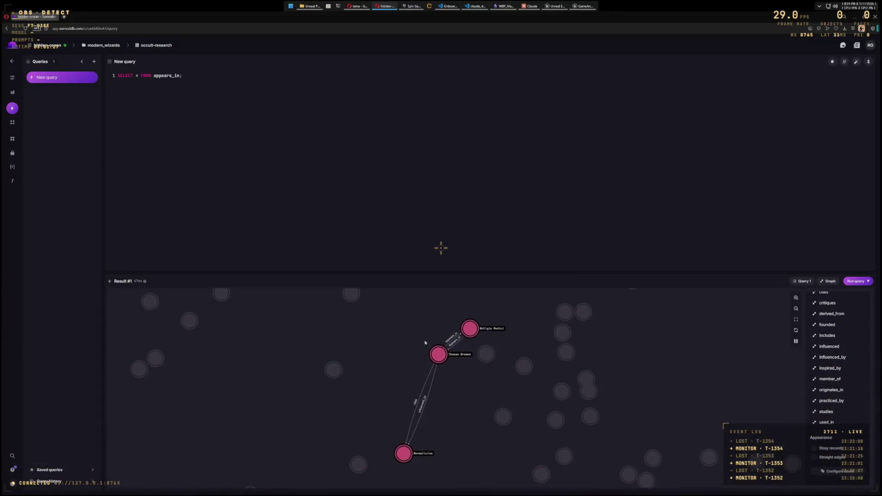
Step: Clear the Thomas Browne highlight and highlight the Fourth Gospel and Gnosticism neighbourhoods
{"action": "left_click", "coordinate": [407, 367]}
{"action": "left_click_drag", "start_coordinate": [235, 414], "coordinate": [493, 423]}
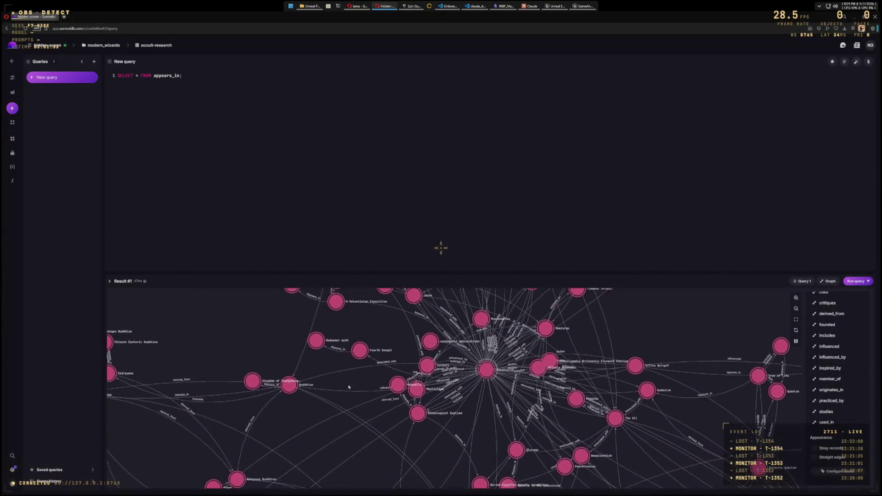
{"action": "left_click", "coordinate": [383, 373]}
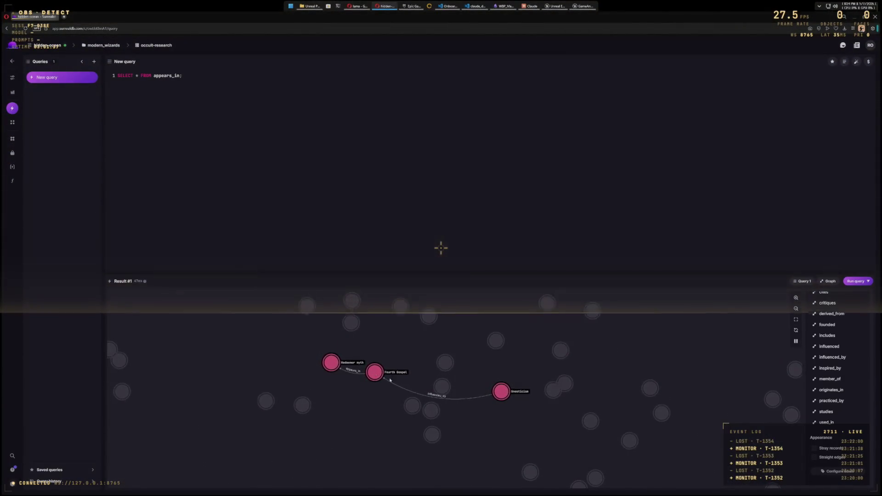
{"action": "left_click", "coordinate": [496, 393]}
{"action": "mouse_move", "coordinate": [504, 396]}
{"action": "left_mouse_down"}
{"action": "mouse_move", "coordinate": [466, 485]}
{"action": "mouse_move", "coordinate": [472, 424]}
{"action": "mouse_move", "coordinate": [473, 453]}
{"action": "mouse_move", "coordinate": [515, 385]}
{"action": "mouse_move", "coordinate": [506, 356]}
{"action": "mouse_move", "coordinate": [474, 338]}
{"action": "left_mouse_up"}
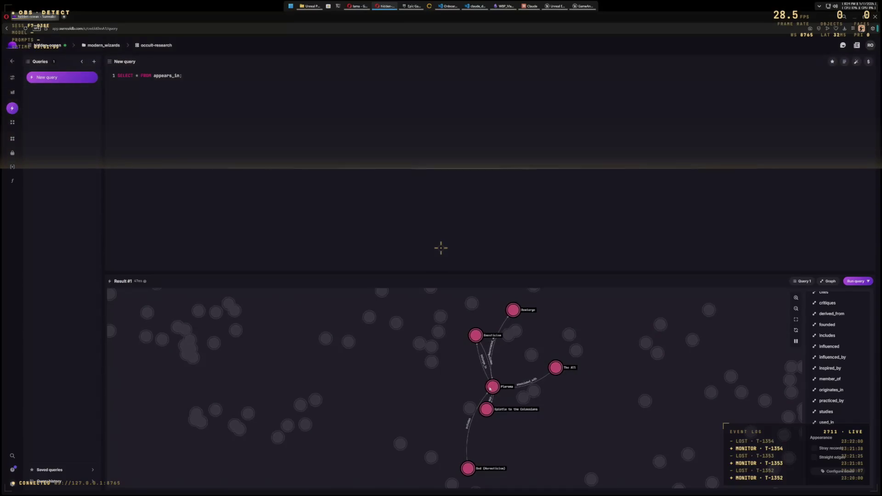
{"action": "left_click_drag", "start_coordinate": [316, 402], "coordinate": [405, 417]}
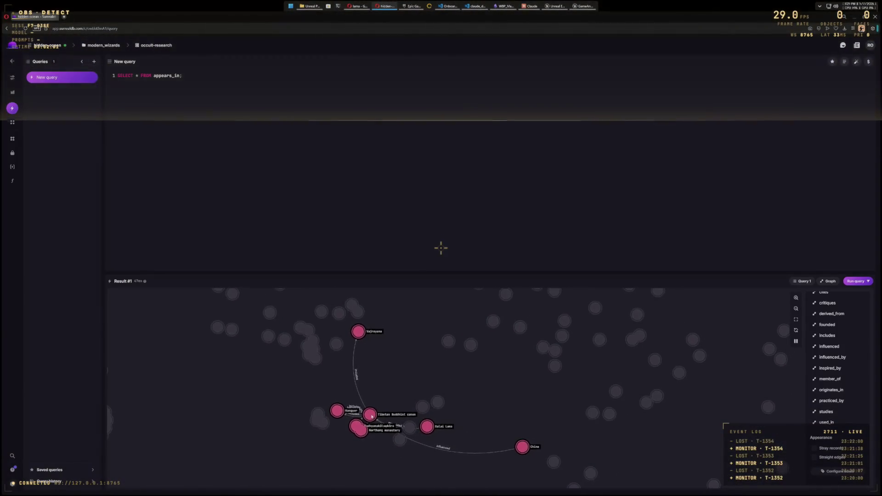
{"action": "left_click_drag", "start_coordinate": [375, 412], "coordinate": [419, 424]}
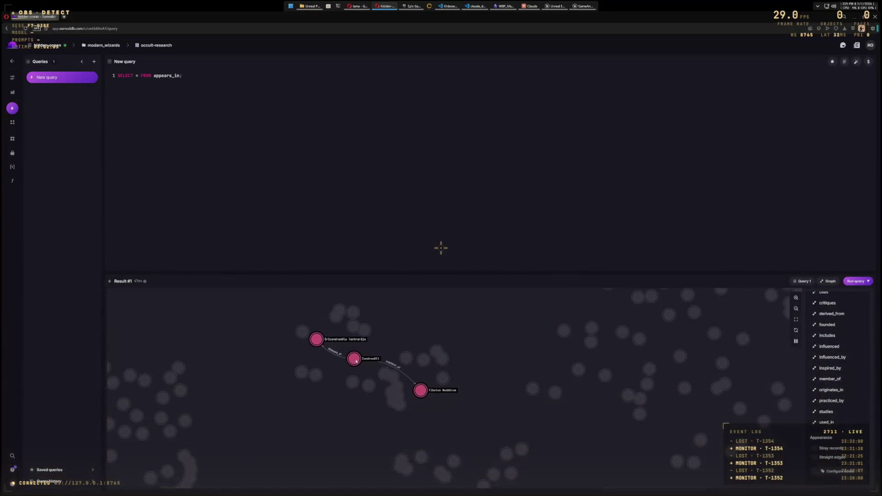
Step: Move the Candramālī node, reveal Necronomicon's neighbours, then zoom out to the whole graph
{"action": "left_click_drag", "start_coordinate": [356, 362], "coordinate": [364, 377]}
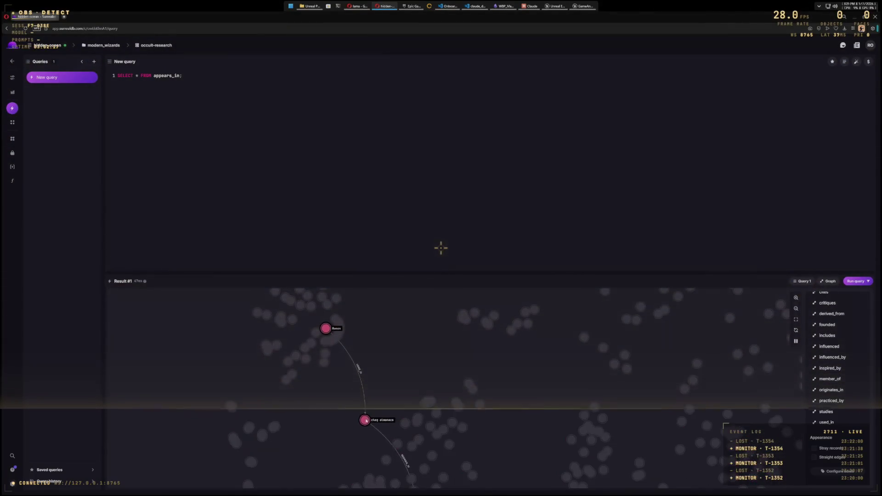
{"action": "left_click_drag", "start_coordinate": [366, 420], "coordinate": [359, 333]}
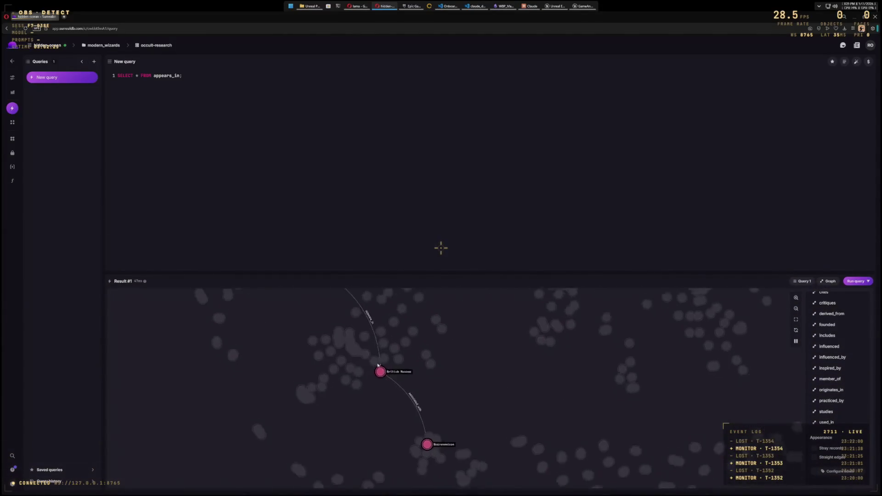
{"action": "left_click_drag", "start_coordinate": [378, 366], "coordinate": [362, 346]}
{"action": "left_click", "coordinate": [406, 417]}
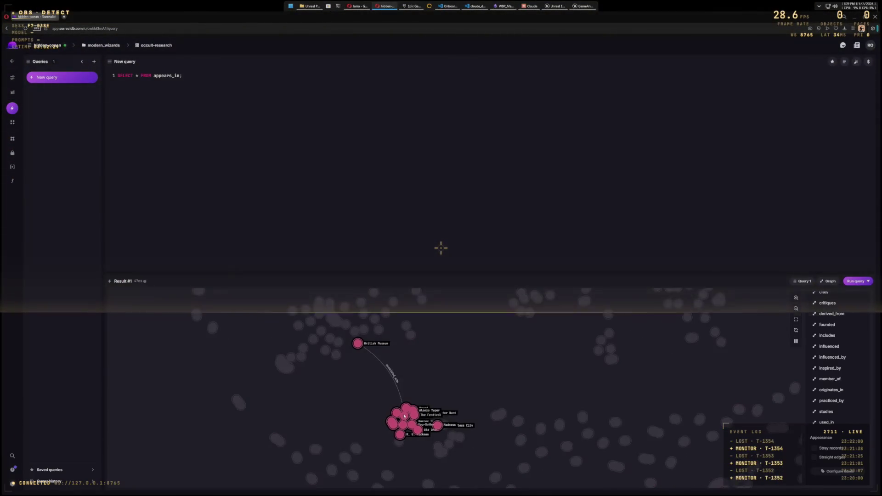
{"action": "left_click_drag", "start_coordinate": [404, 416], "coordinate": [398, 398]}
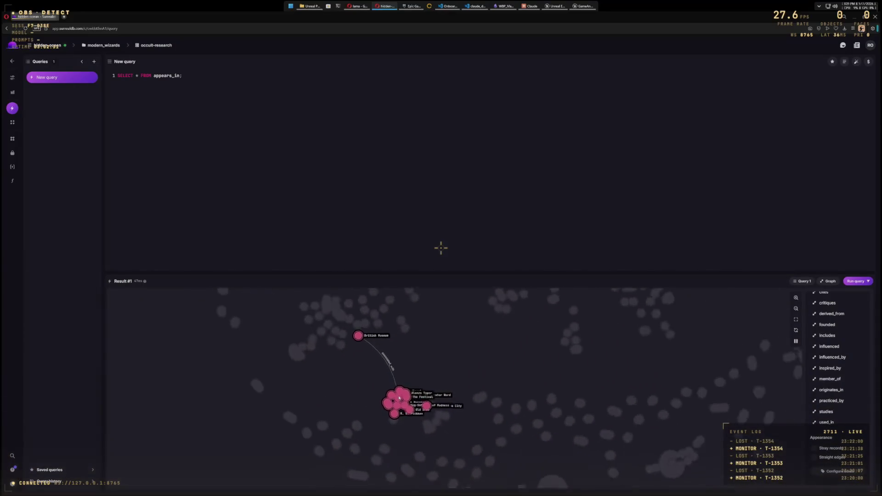
{"action": "scroll", "coordinate": [395, 409], "scroll_direction": "up", "scroll_amount": 5}
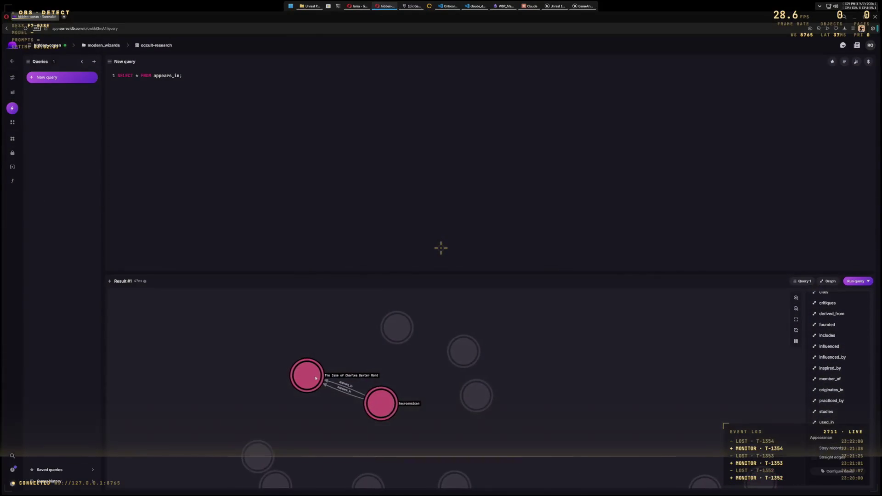
{"action": "left_click_drag", "start_coordinate": [363, 357], "coordinate": [395, 325]}
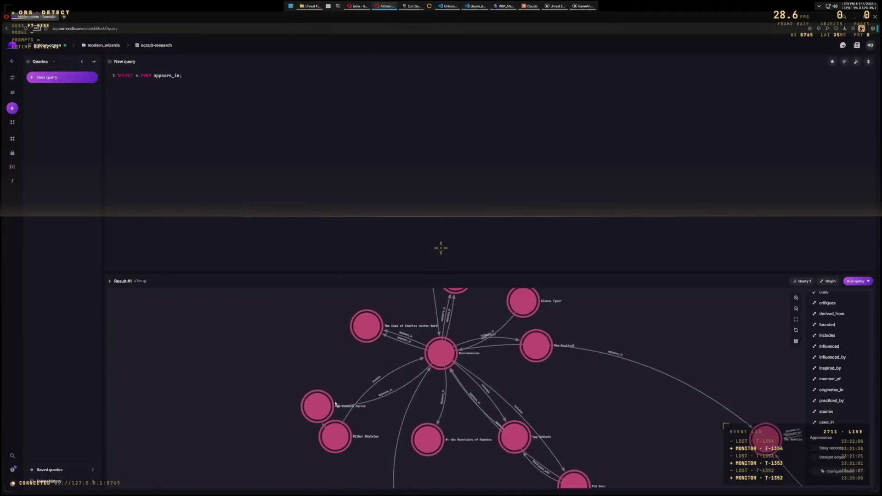
{"action": "left_click_drag", "start_coordinate": [326, 408], "coordinate": [337, 378]}
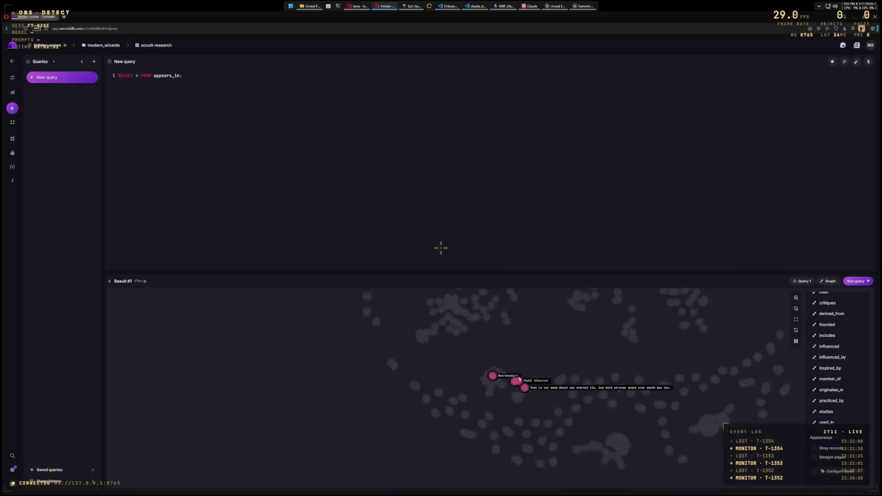
{"action": "scroll", "coordinate": [513, 370], "scroll_direction": "down", "scroll_amount": 3}
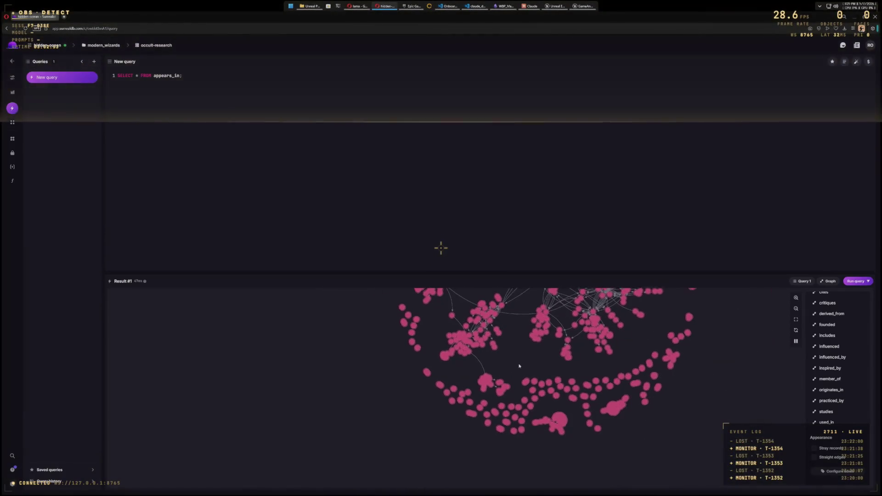
{"action": "left_click_drag", "start_coordinate": [460, 419], "coordinate": [465, 432]}
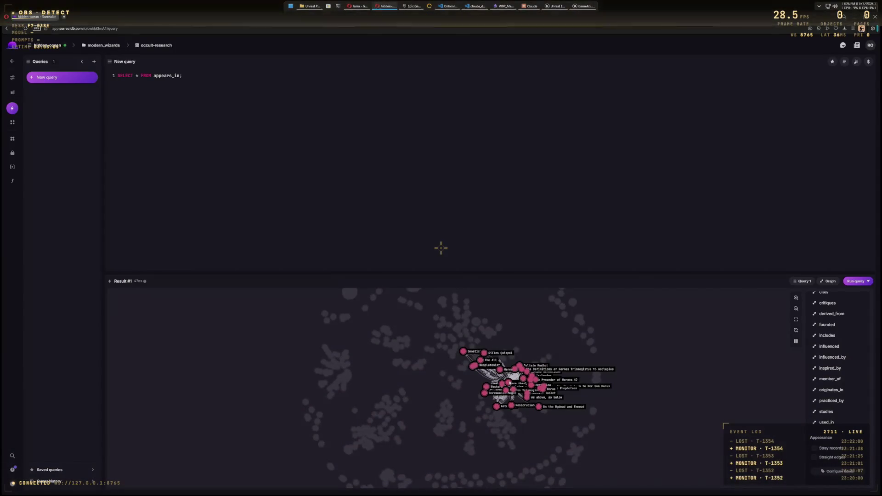
Step: Zoom around the Hermeticism cluster of the appears_in graph, then pan right to the surrounding titles
{"action": "scroll", "coordinate": [508, 383], "scroll_direction": "up", "scroll_amount": 5}
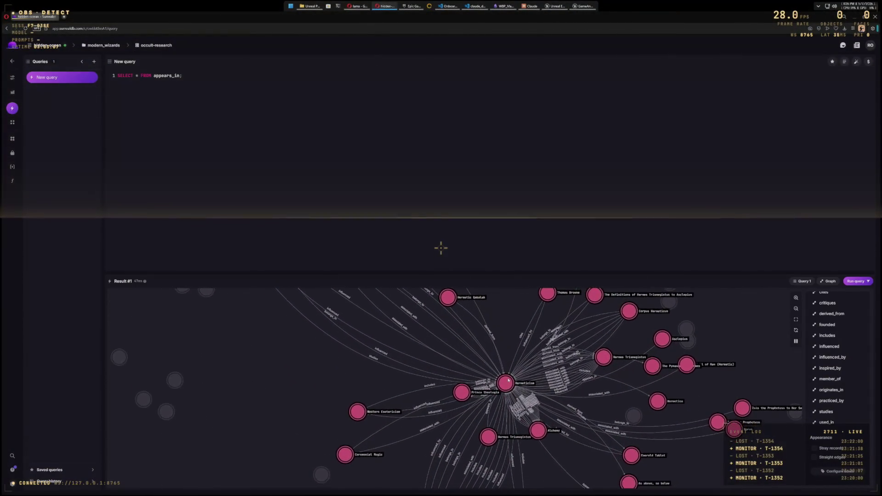
{"action": "scroll", "coordinate": [508, 379], "scroll_direction": "down", "scroll_amount": 10}
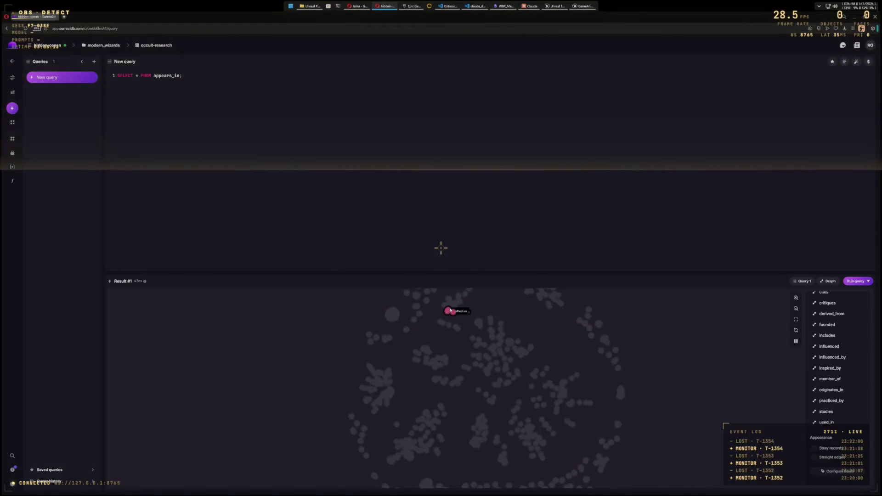
{"action": "scroll", "coordinate": [450, 311], "scroll_direction": "up", "scroll_amount": 5}
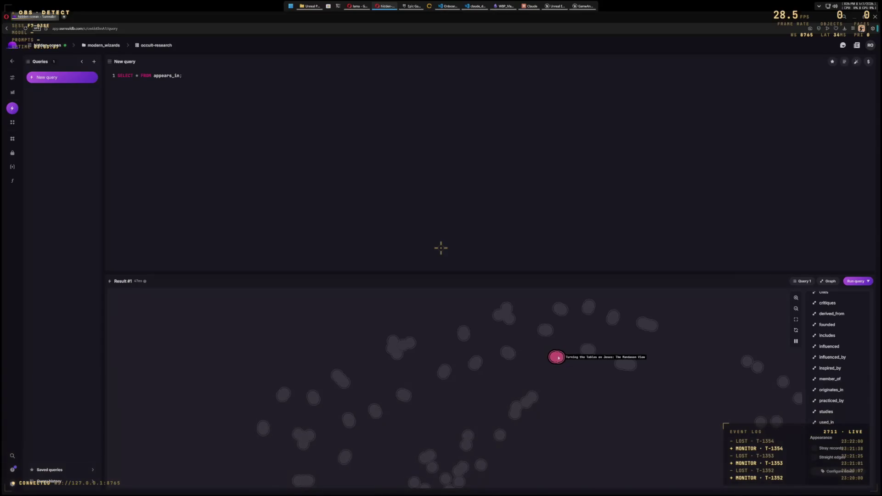
{"action": "scroll", "coordinate": [550, 370], "scroll_direction": "up", "scroll_amount": 3}
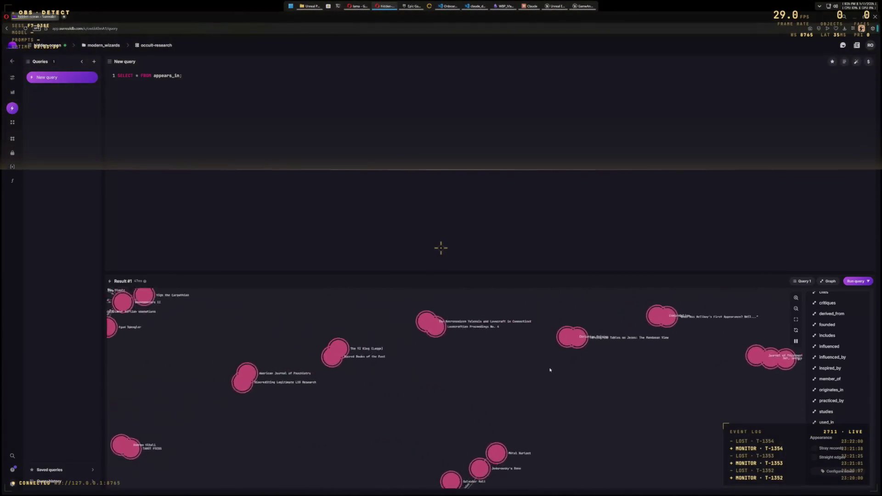
{"action": "scroll", "coordinate": [547, 413], "scroll_direction": "down", "scroll_amount": 3}
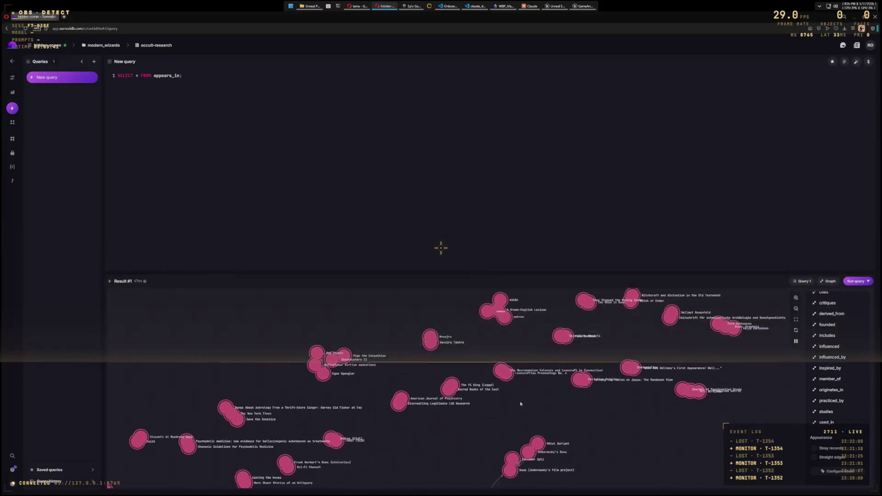
{"action": "left_click_drag", "start_coordinate": [461, 422], "coordinate": [527, 419]}
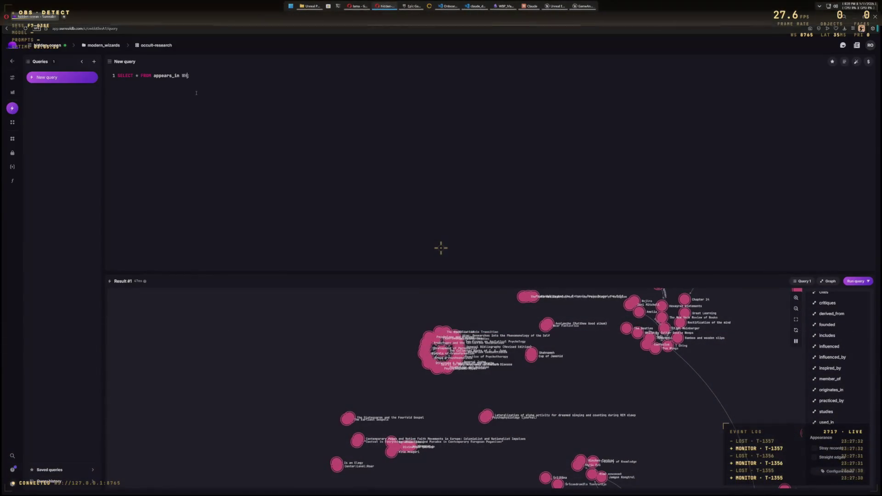
Step: Run appears_in filtered on canonical_name == "Carl Jung", which returns no records
{"action": "type", "text": "ERE in:canonical"}
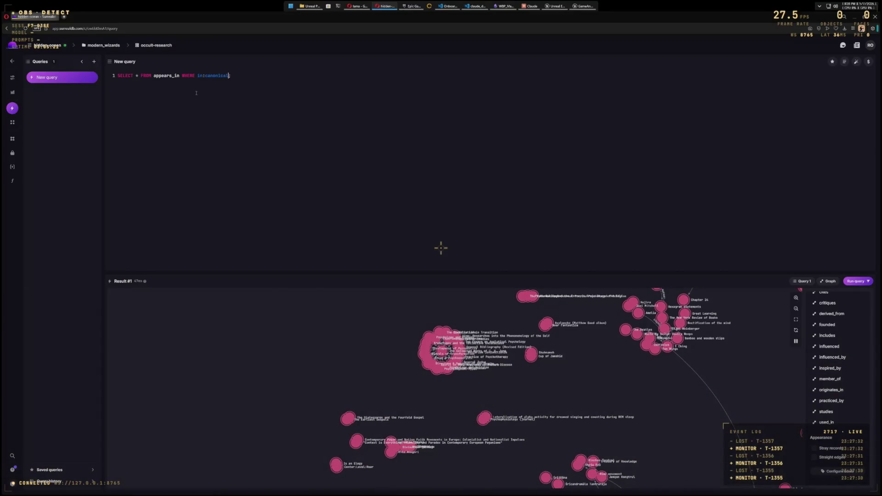
{"action": "type", "text": "name == '"}
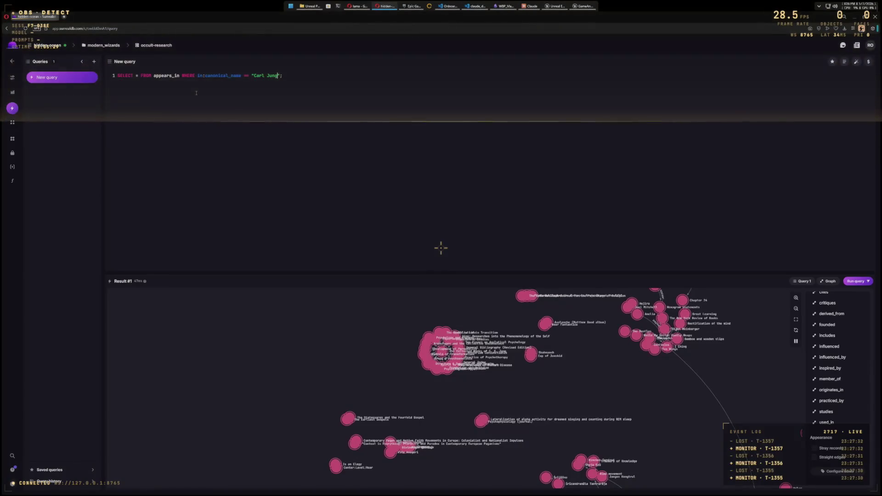
{"action": "left_click", "coordinate": [854, 282]}
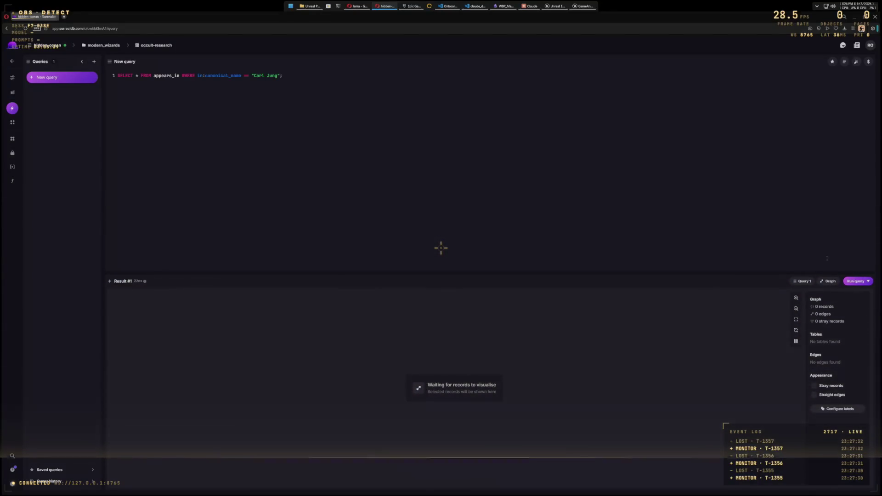
Step: Delete the WHERE clause and rerun the plain SELECT * FROM appears_in query
{"action": "key", "text": "ctrl+shift+Left"}
{"action": "key", "text": "ctrl+shift+Left"}
{"action": "key", "text": "ctrl+shift+Left"}
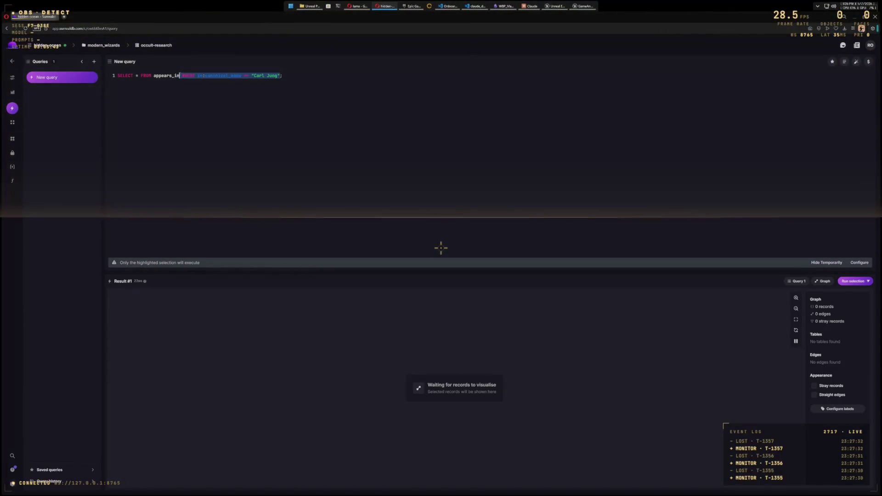
{"action": "key", "text": "BackSpace"}
{"action": "key", "text": "ctrl+Return"}
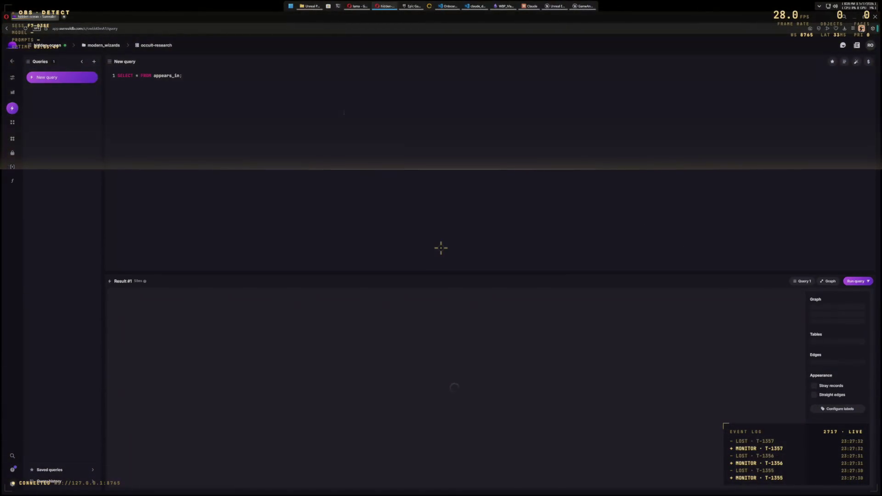
{"action": "left_click", "coordinate": [104, 45]}
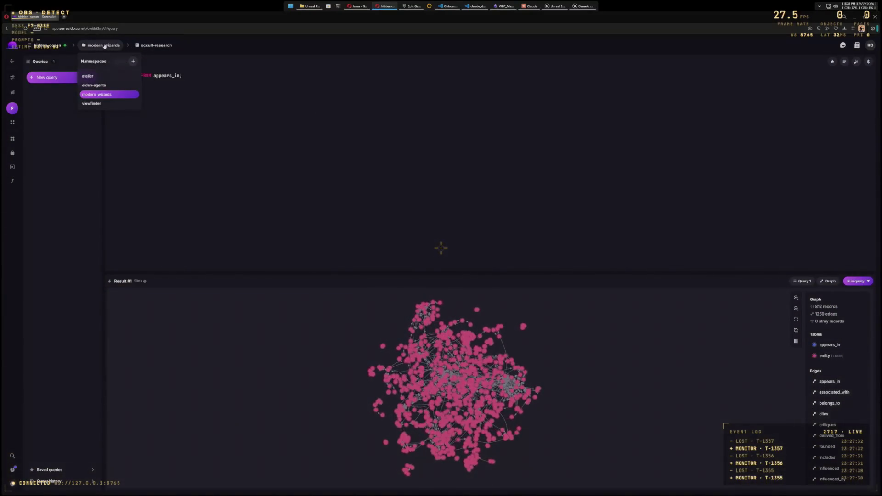
{"action": "left_click", "coordinate": [156, 45]}
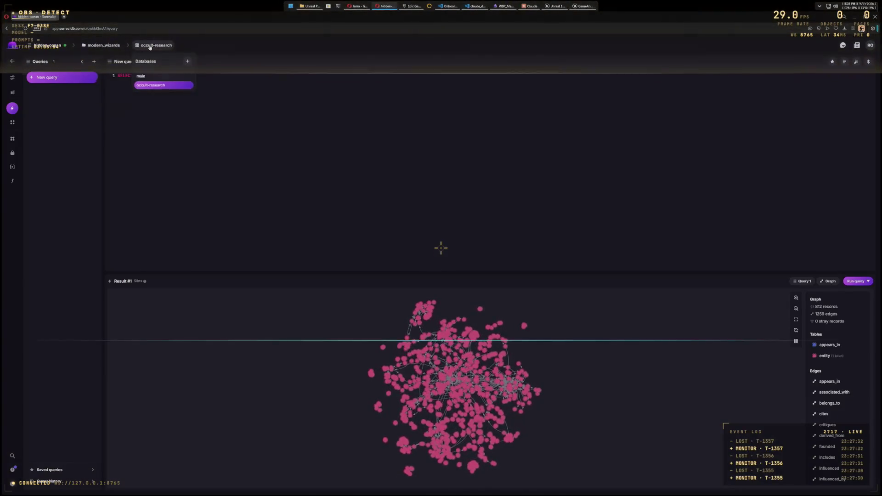
{"action": "left_click", "coordinate": [147, 76]}
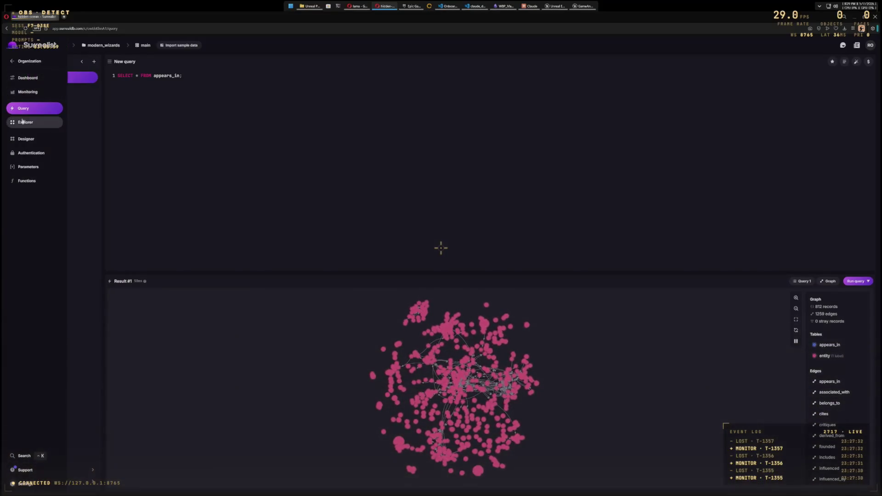
{"action": "left_click", "coordinate": [23, 123]}
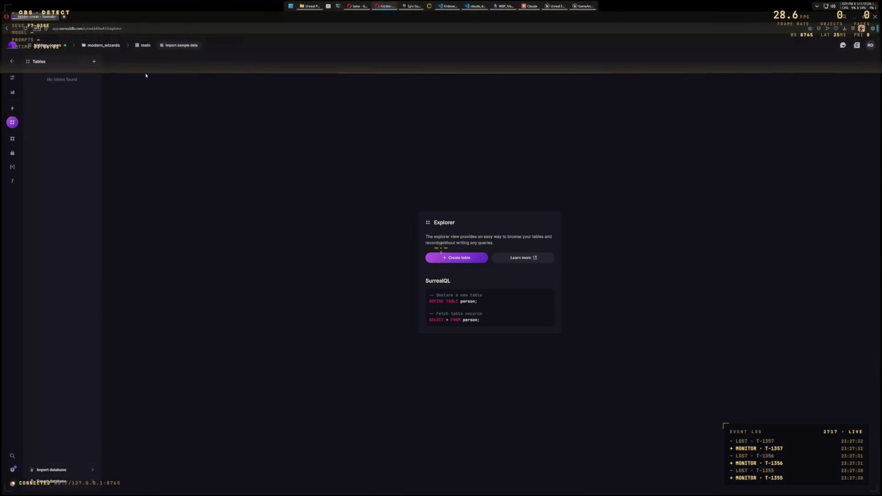
{"action": "left_click", "coordinate": [137, 45]}
{"action": "left_click", "coordinate": [101, 44]}
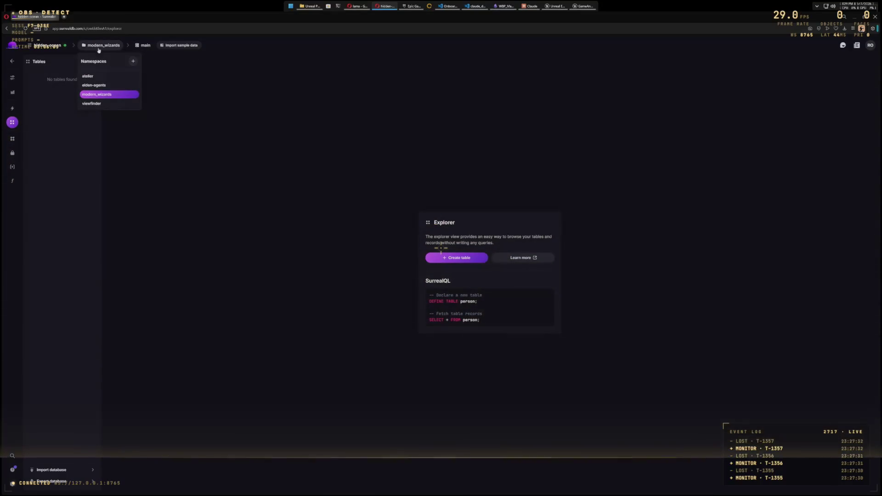
{"action": "left_click", "coordinate": [120, 76]}
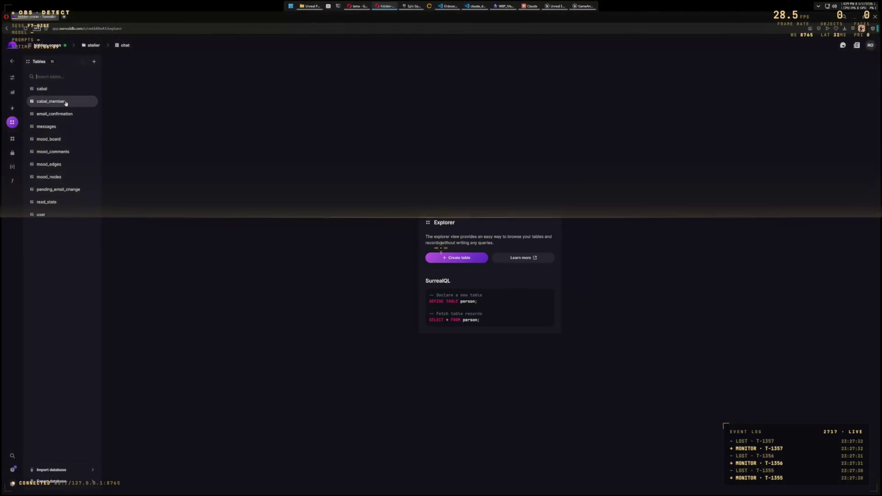
{"action": "left_click", "coordinate": [65, 126]}
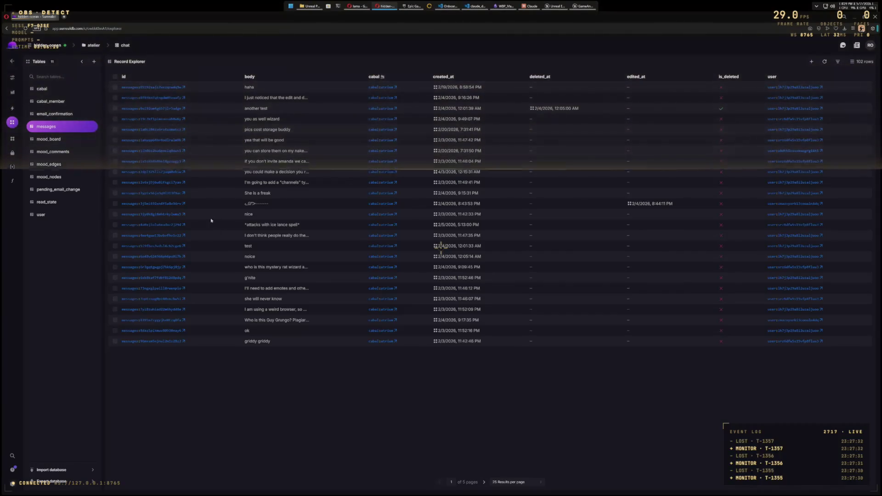
{"action": "left_click", "coordinate": [92, 45]}
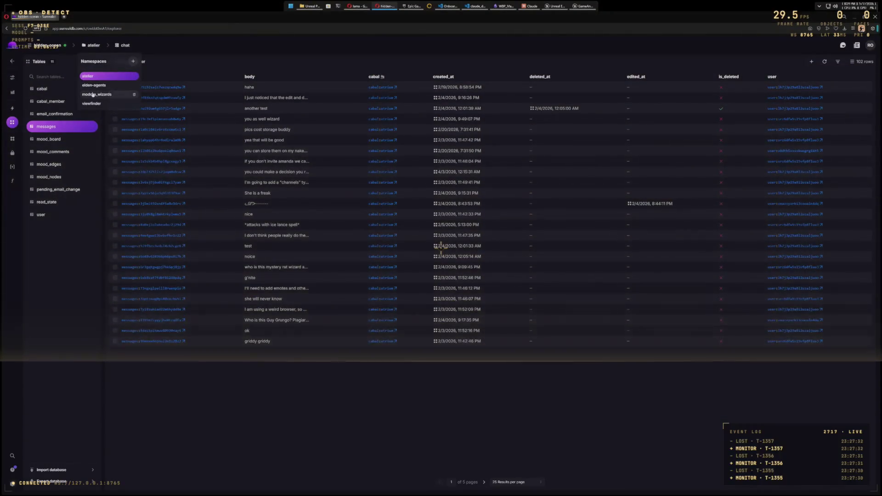
{"action": "left_click", "coordinate": [93, 94]}
{"action": "left_click", "coordinate": [147, 45]}
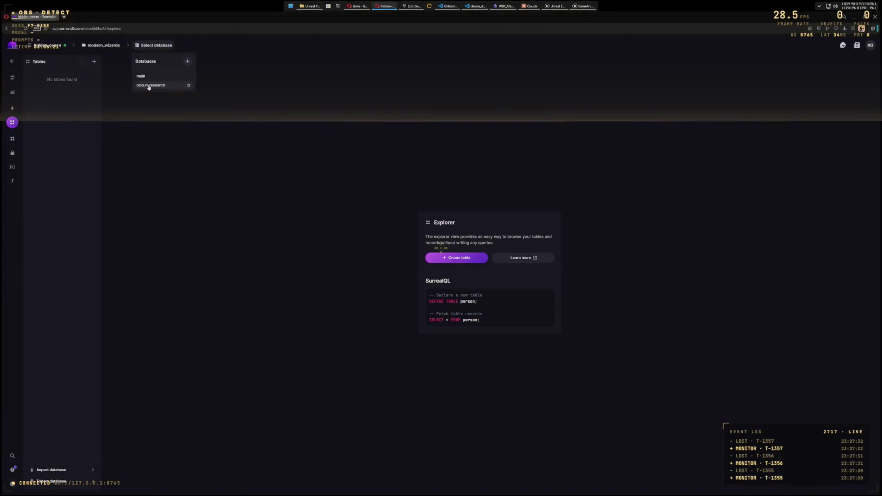
{"action": "left_click", "coordinate": [149, 86]}
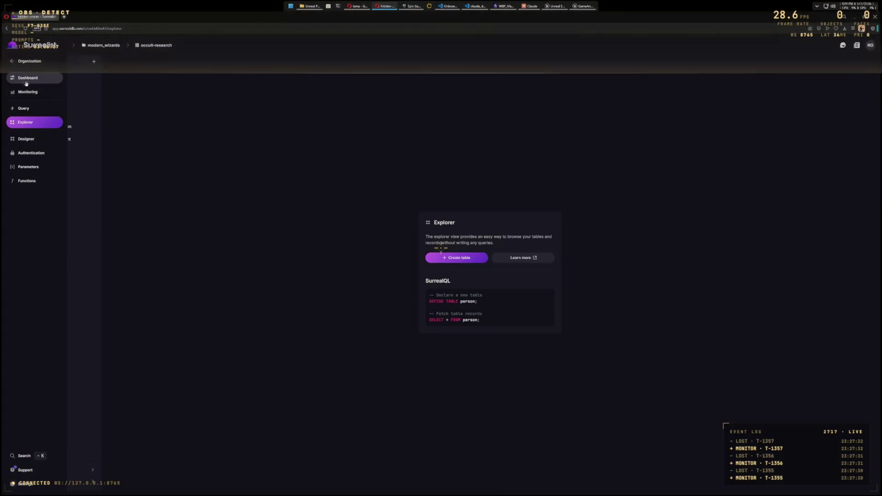
{"action": "left_click", "coordinate": [18, 108]}
{"action": "double_click", "coordinate": [161, 76]}
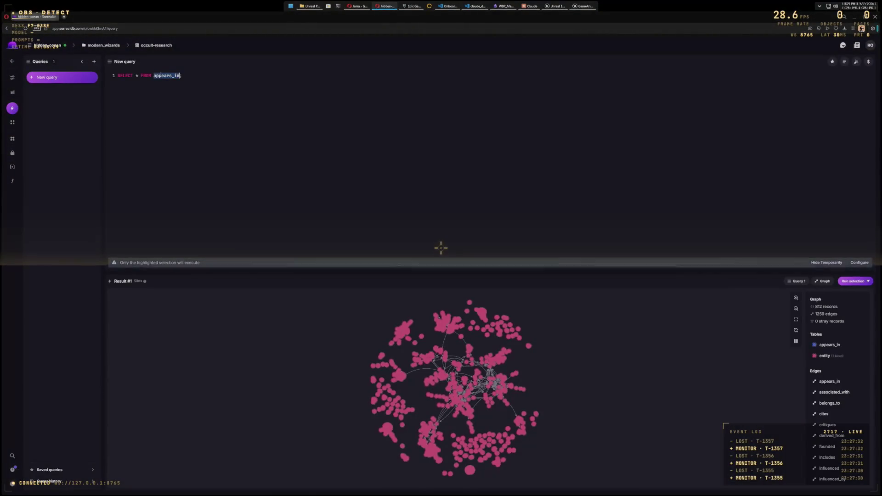
Step: Query derived_from instead of appears_in and zoom its graph in an enlarged result area
{"action": "type", "text": "derived_from"}
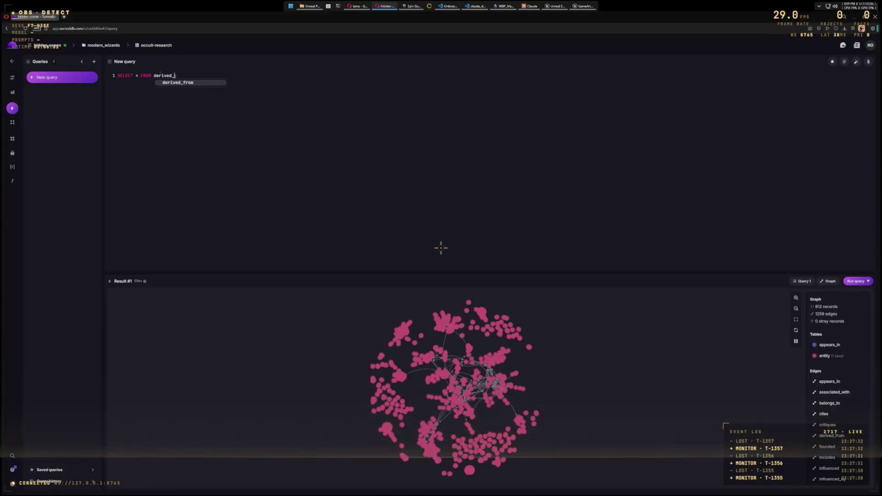
{"action": "key", "text": "ctrl+Return"}
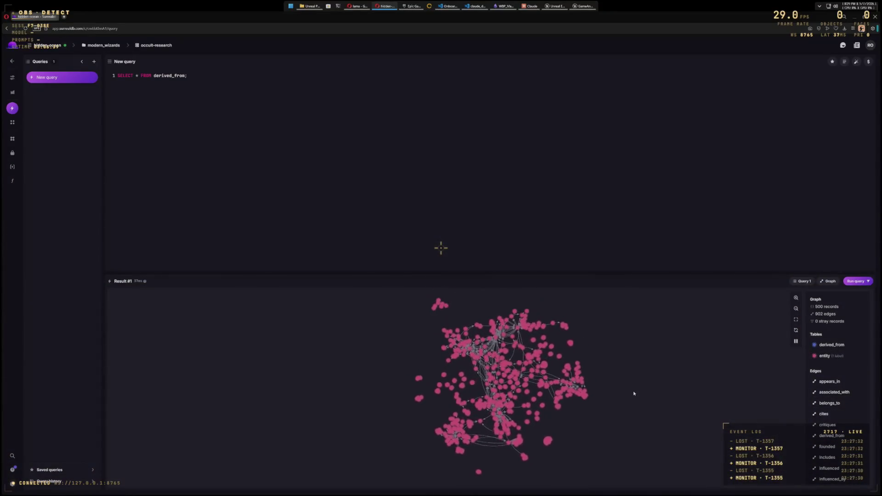
{"action": "scroll", "coordinate": [422, 360], "scroll_direction": "up", "scroll_amount": 5}
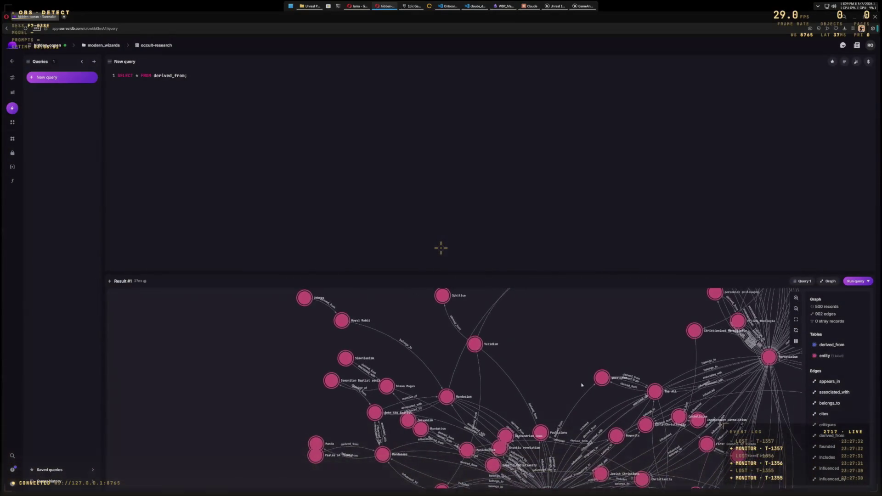
{"action": "scroll", "coordinate": [581, 385], "scroll_direction": "down", "scroll_amount": 5}
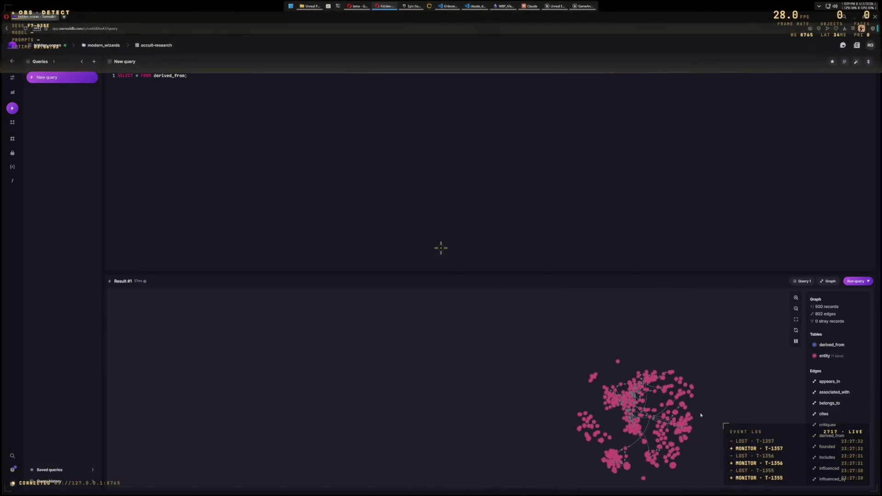
{"action": "mouse_move", "coordinate": [445, 273]}
{"action": "left_mouse_down"}
{"action": "mouse_move", "coordinate": [445, 212]}
{"action": "mouse_move", "coordinate": [470, 197]}
{"action": "left_mouse_up"}
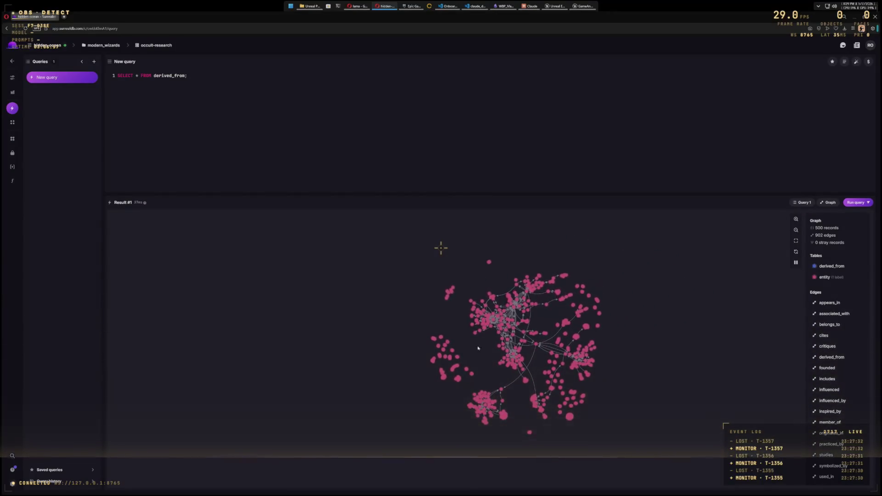
{"action": "scroll", "coordinate": [491, 331], "scroll_direction": "up", "scroll_amount": 5}
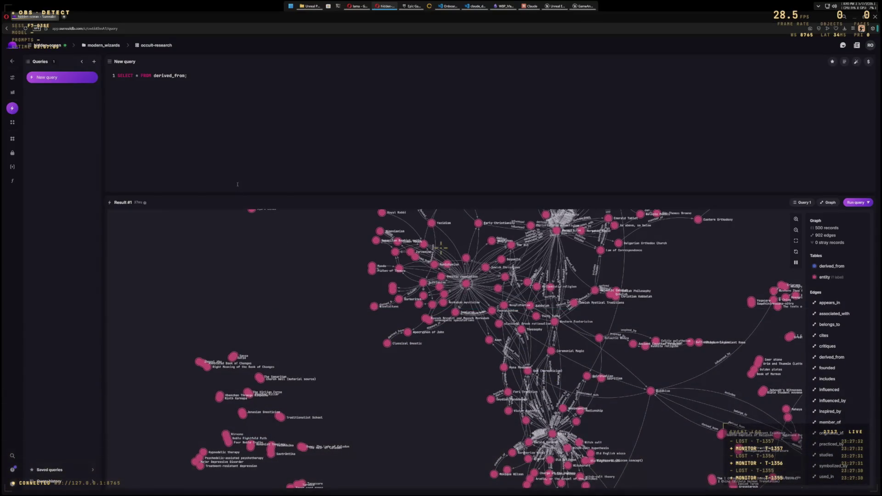
Step: Return to Unreal Editor, then launch Discord from the Start search
{"action": "key", "text": "alt+Tab"}
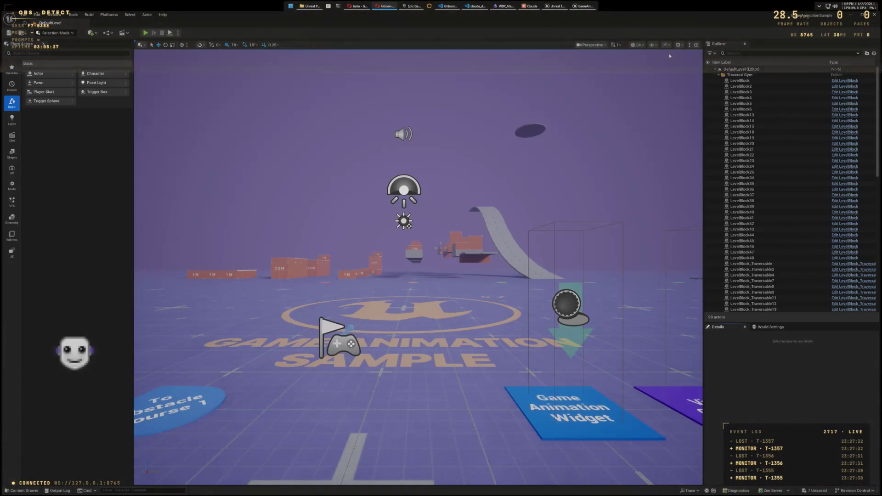
{"action": "key", "text": "super"}
{"action": "type", "text": "discord"}
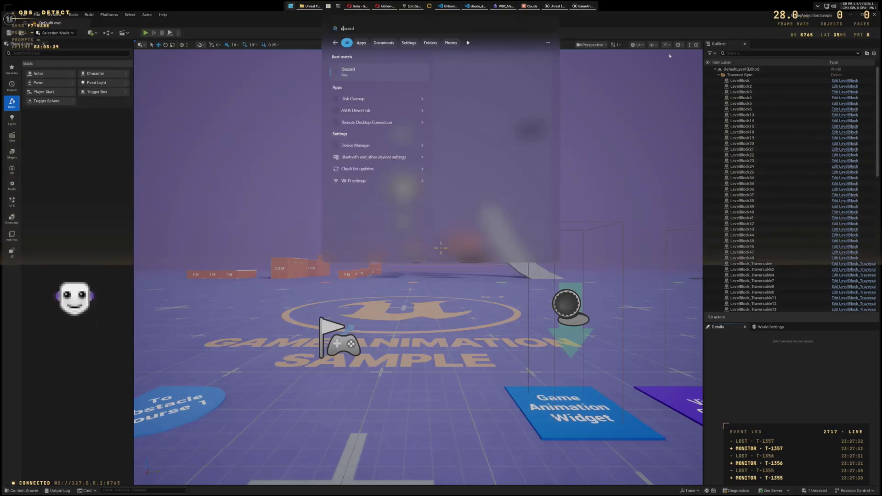
{"action": "key", "text": "Return"}
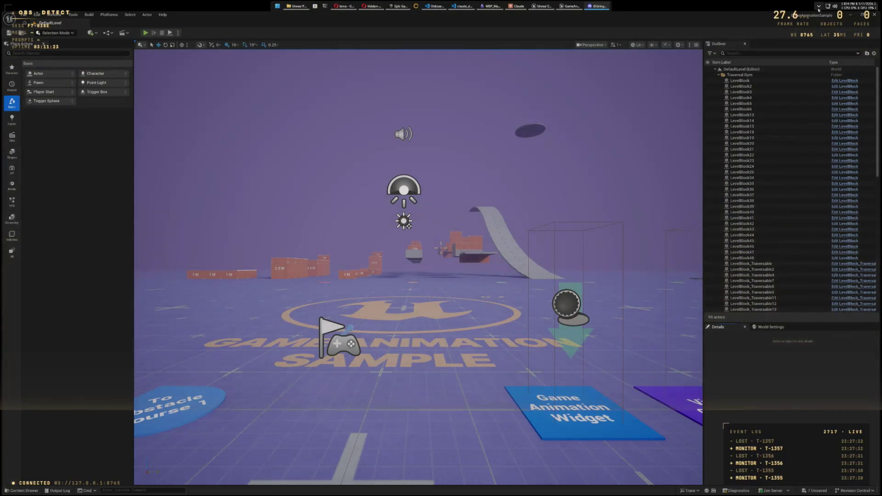
{"action": "left_click", "coordinate": [819, 6]}
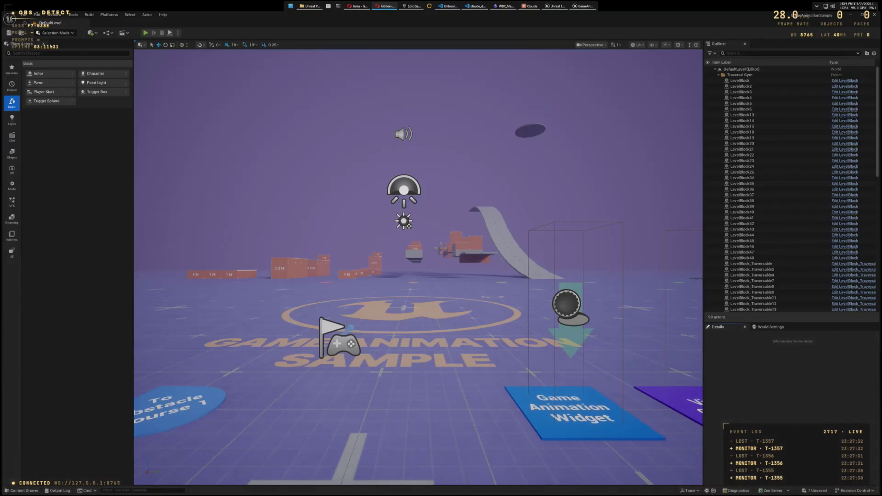
Step: Close the Unreal Editor project, discarding the modified ControlRig assets with Don't Save
{"action": "left_click", "coordinate": [873, 15]}
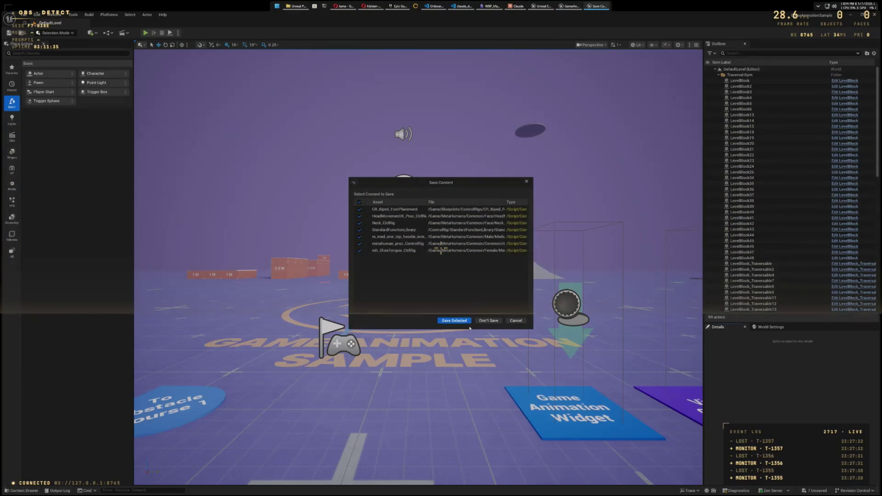
{"action": "left_click", "coordinate": [487, 321]}
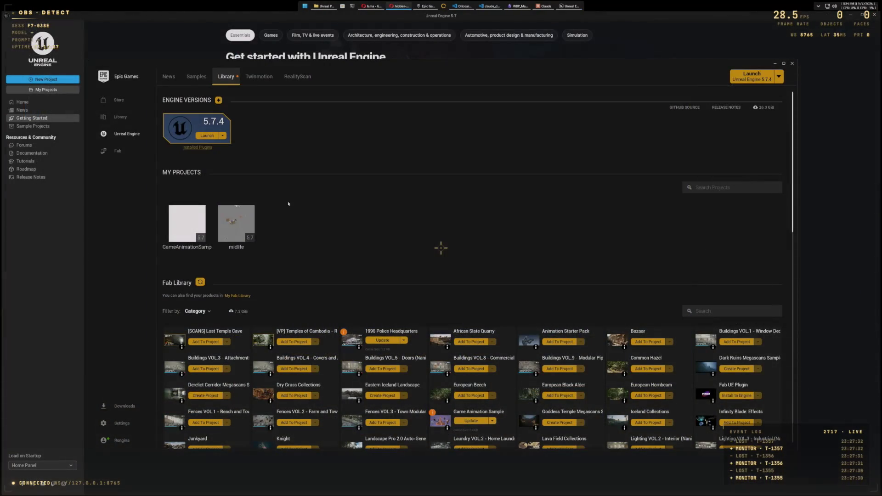
Step: Launch Unreal Engine 5.7.4 on the midlife project, closing the launcher, file browser and Getting Started page
{"action": "left_click", "coordinate": [204, 135]}
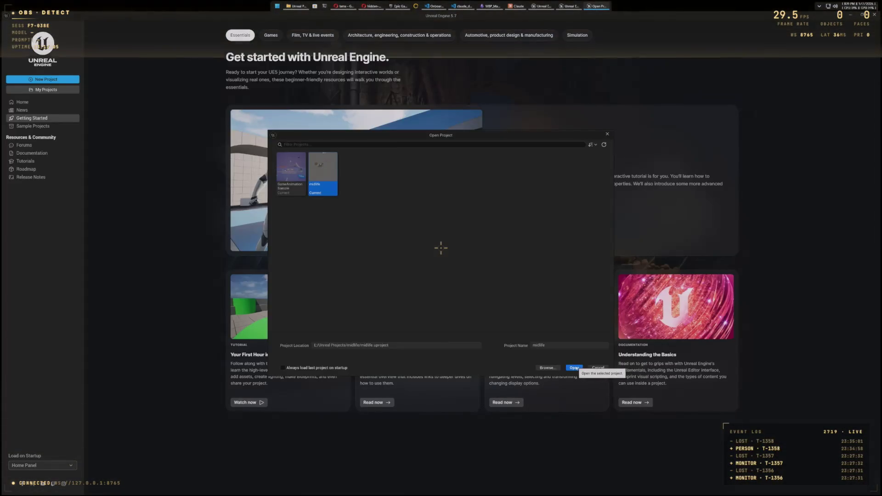
{"action": "left_click", "coordinate": [577, 369]}
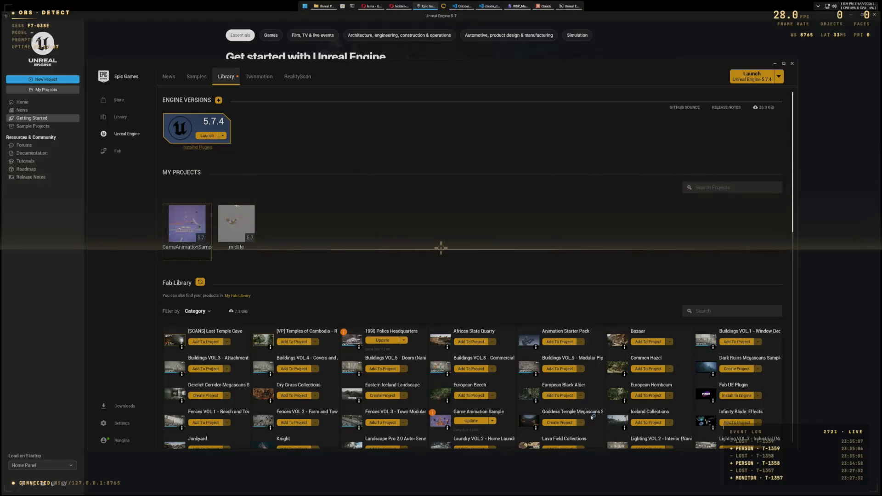
{"action": "left_click", "coordinate": [777, 64]}
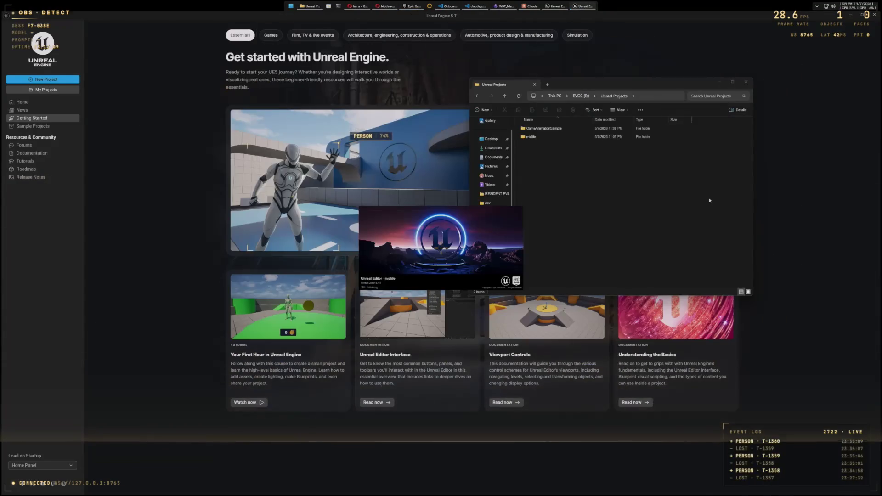
{"action": "left_click", "coordinate": [749, 83]}
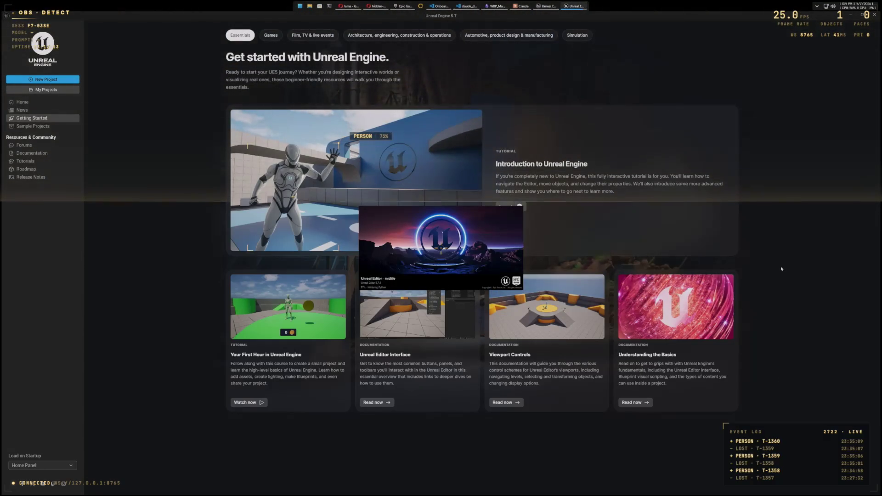
{"action": "left_click", "coordinate": [874, 16]}
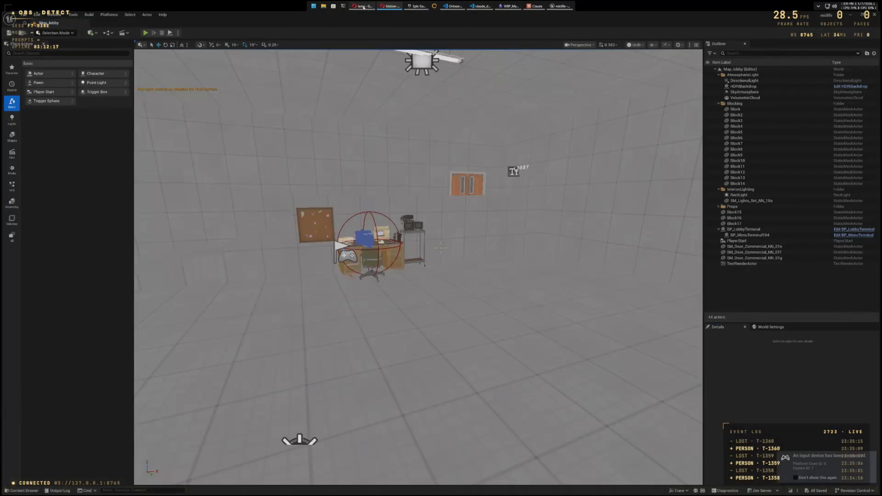
Step: Bring the midlife editor window forward and open the Win+X quick-link menu over it
{"action": "mouse_move", "coordinate": [363, 6]}
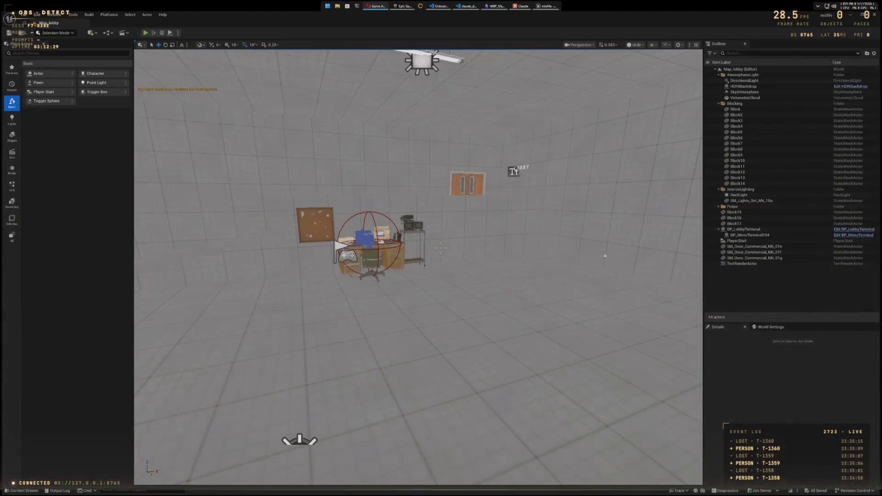
{"action": "left_click", "coordinate": [311, 22]}
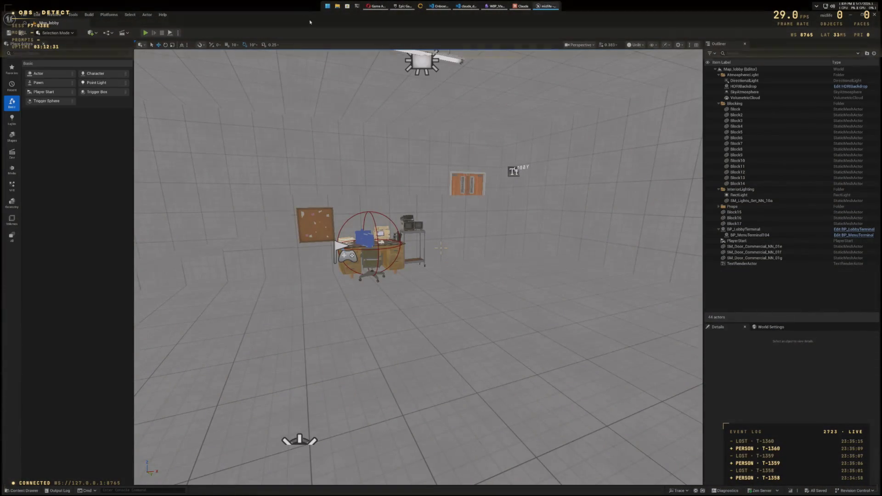
{"action": "key", "text": "super+x"}
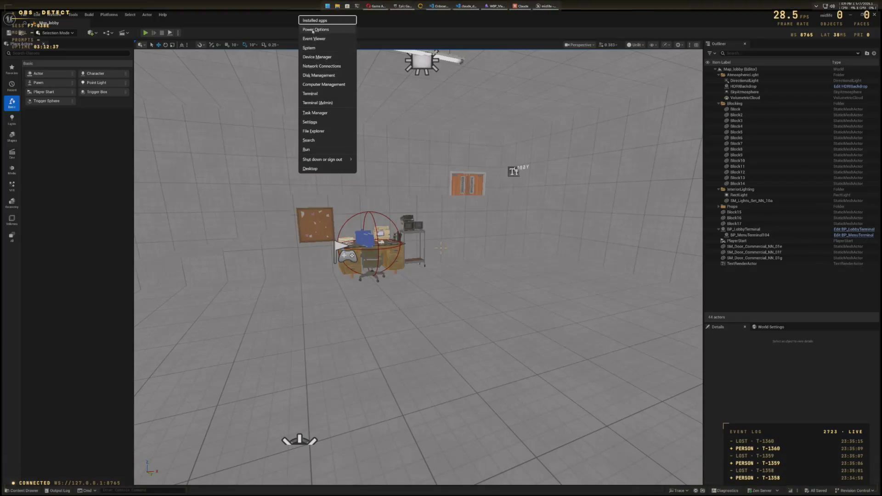
Step: Check GPU 0 load and memory on Task Manager's Performance page, then close Task Manager
{"action": "left_click", "coordinate": [317, 113]}
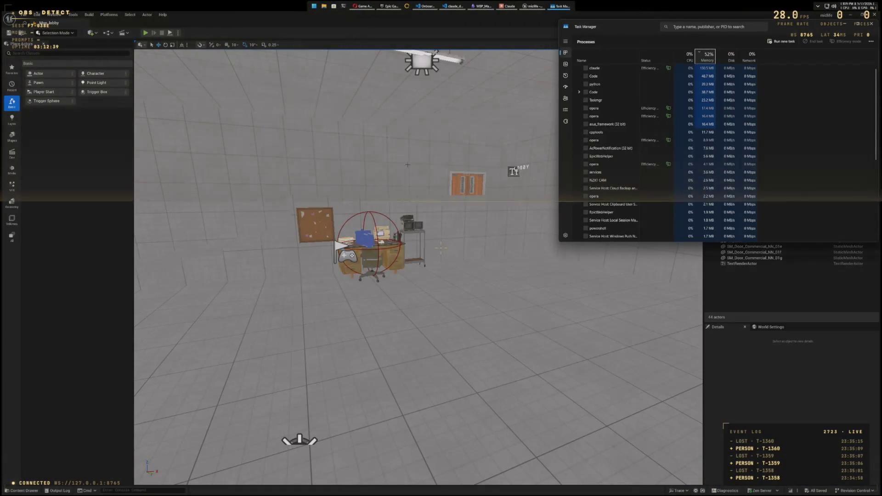
{"action": "left_click", "coordinate": [565, 64]}
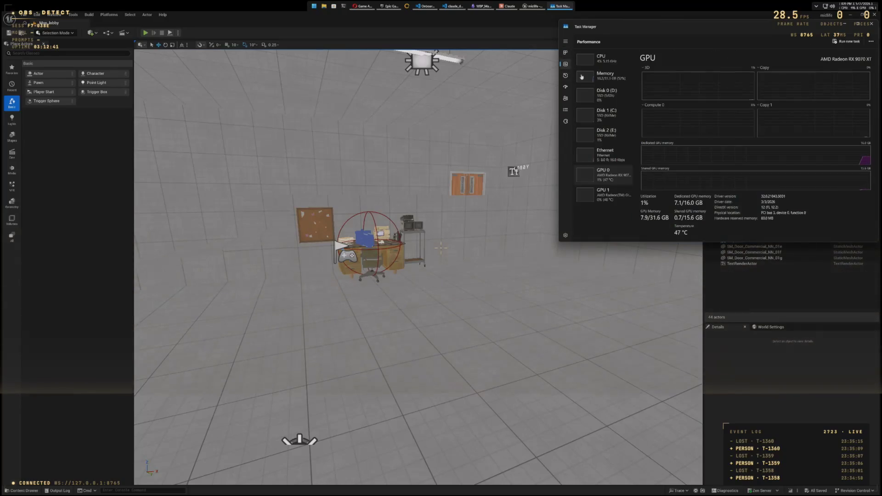
{"action": "left_click_drag", "start_coordinate": [795, 28], "coordinate": [594, 95]}
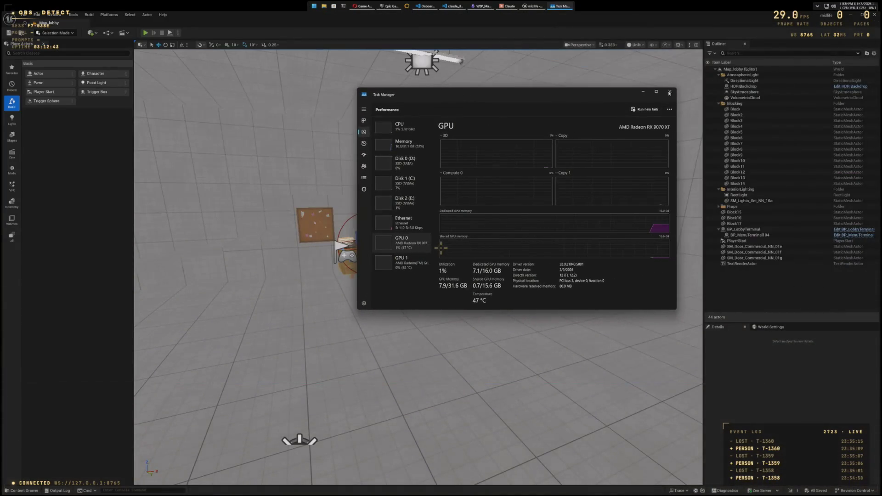
{"action": "left_click", "coordinate": [669, 92]}
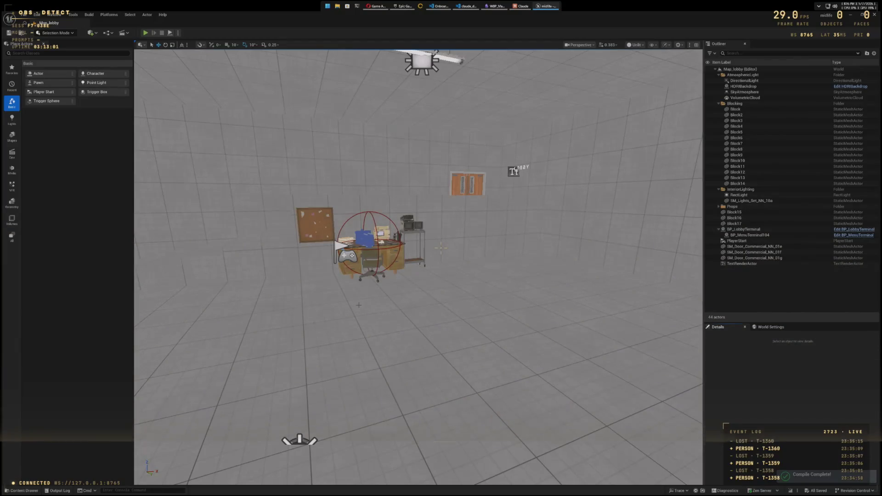
Step: Open SandboxCharacter_Mover_ABP from the Content Drawer's Blueprints folder
{"action": "left_click", "coordinate": [23, 491]}
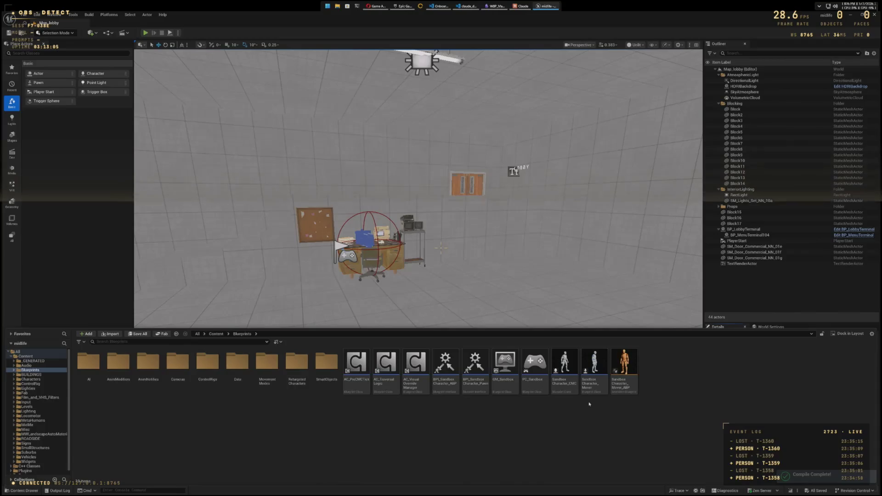
{"action": "mouse_move", "coordinate": [567, 382]}
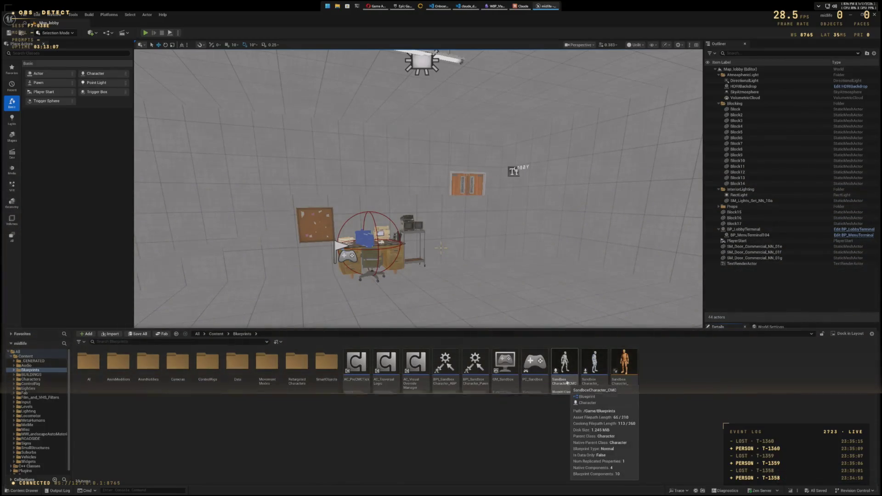
{"action": "mouse_move", "coordinate": [594, 386]}
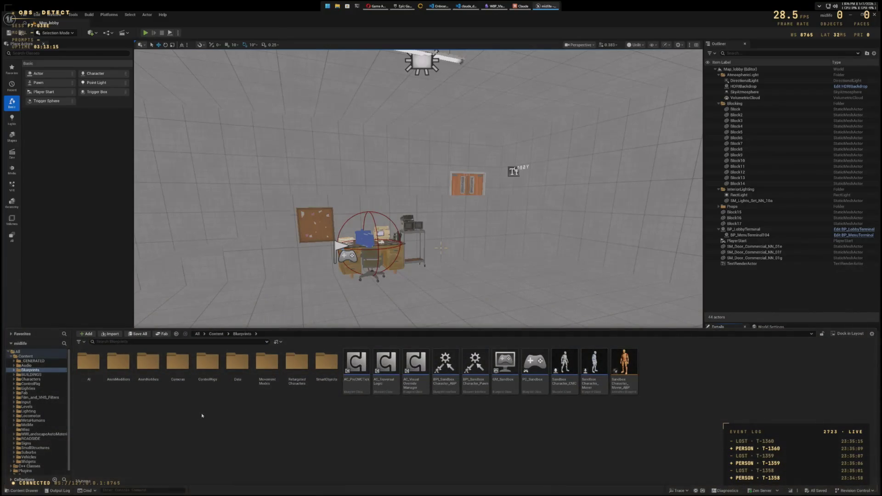
{"action": "double_click", "coordinate": [624, 365]}
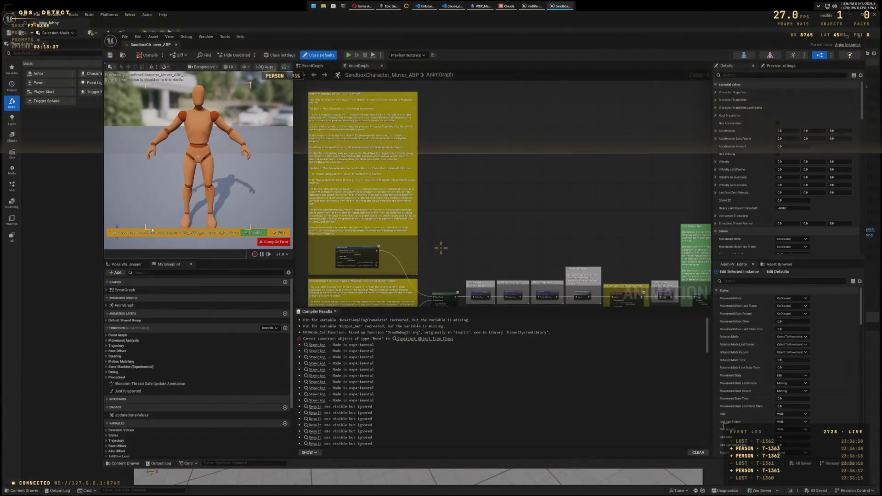
Step: Read the Mover ABP compiler errors to the end of the log, then close the blueprint editor
{"action": "scroll", "coordinate": [451, 386], "scroll_direction": "down", "scroll_amount": 2}
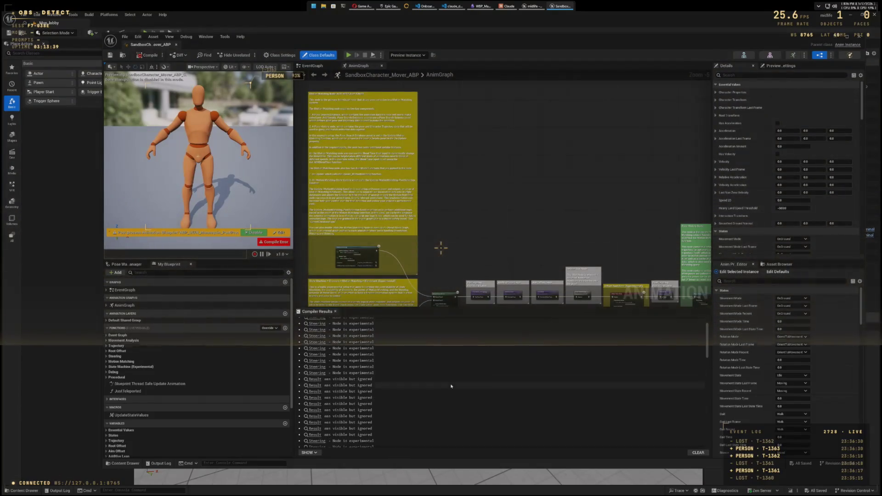
{"action": "scroll", "coordinate": [451, 386], "scroll_direction": "down", "scroll_amount": 5}
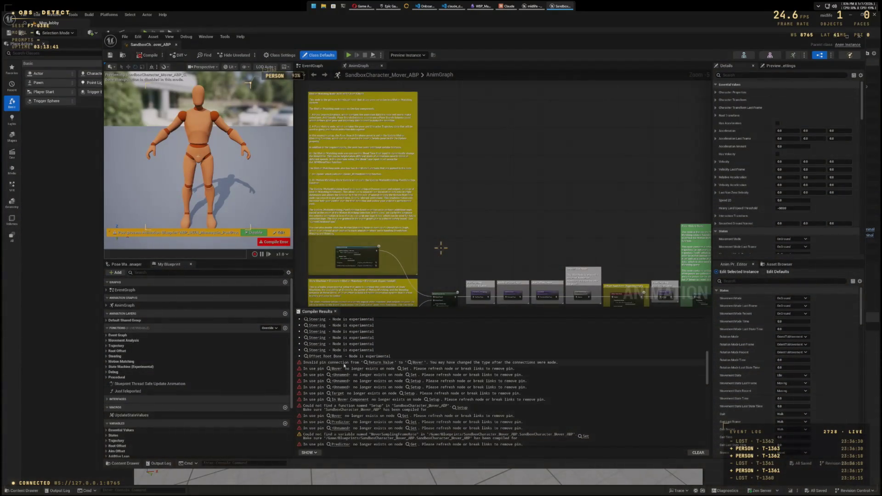
{"action": "scroll", "coordinate": [349, 370], "scroll_direction": "down", "scroll_amount": 10}
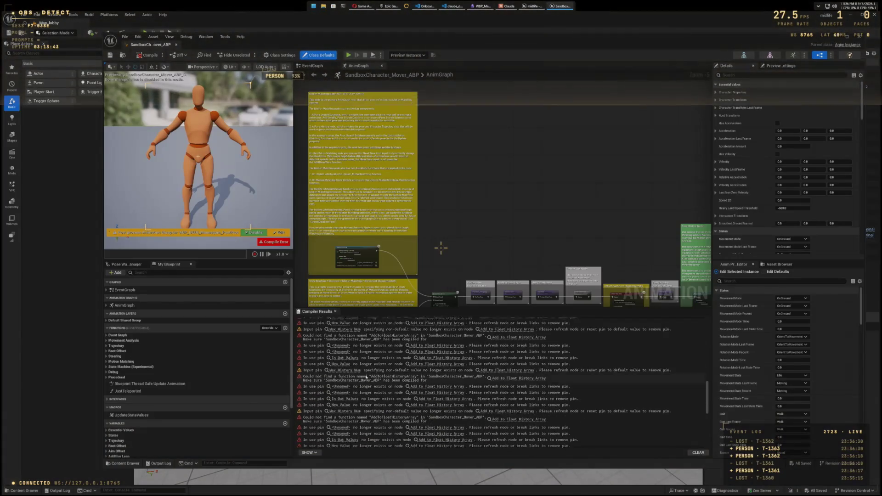
{"action": "scroll", "coordinate": [366, 376], "scroll_direction": "down", "scroll_amount": 1}
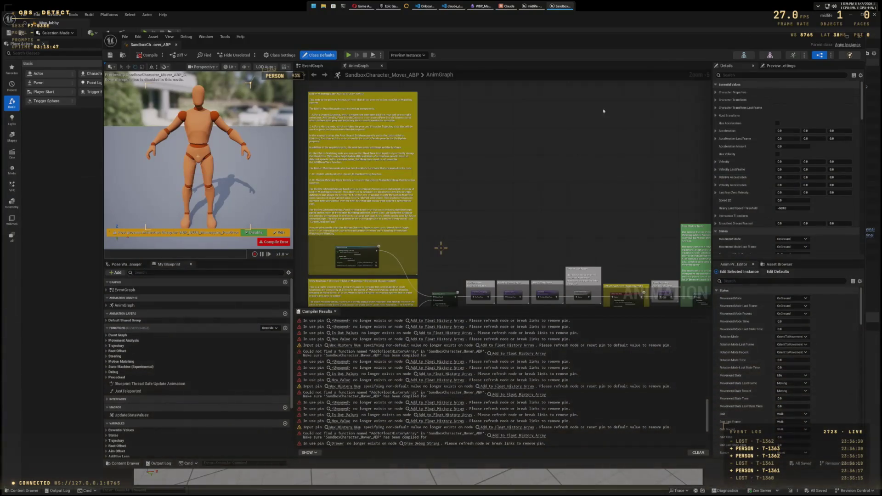
{"action": "left_click", "coordinate": [859, 37]}
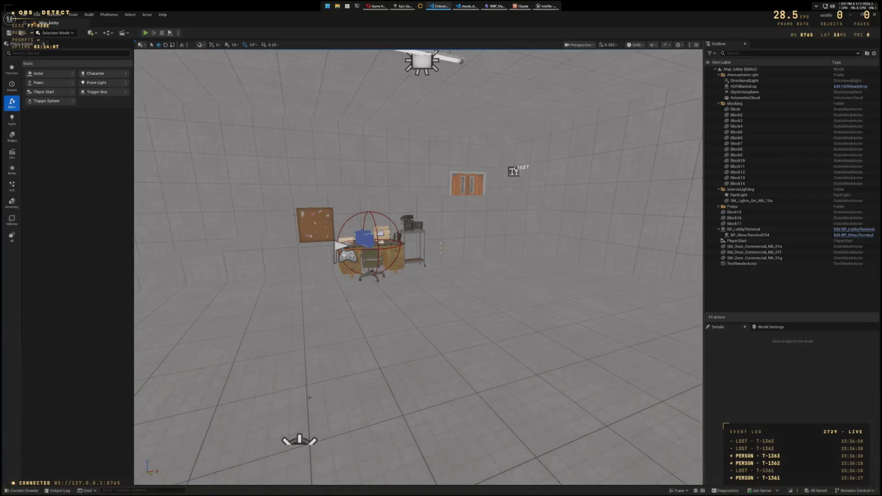
Step: Reopen the Blueprints folder in the Content Drawer and open the SandboxCharacter_CMC blueprint
{"action": "left_click", "coordinate": [13, 491]}
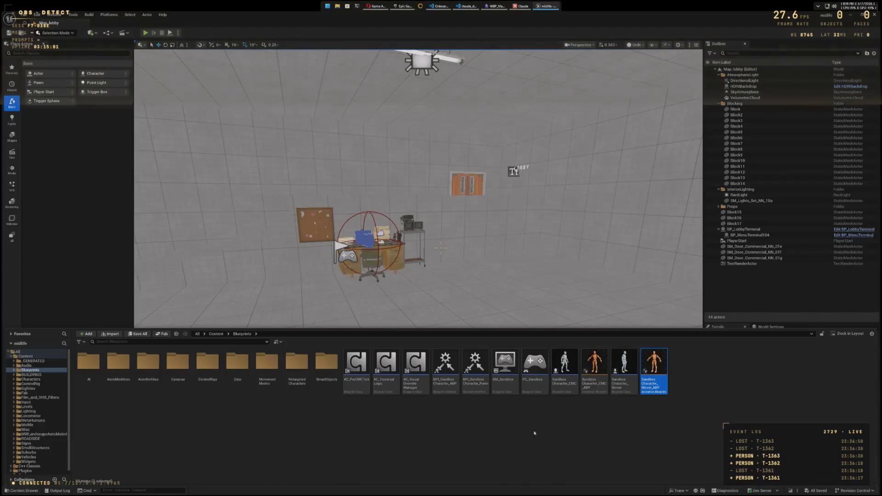
{"action": "double_click", "coordinate": [564, 370]}
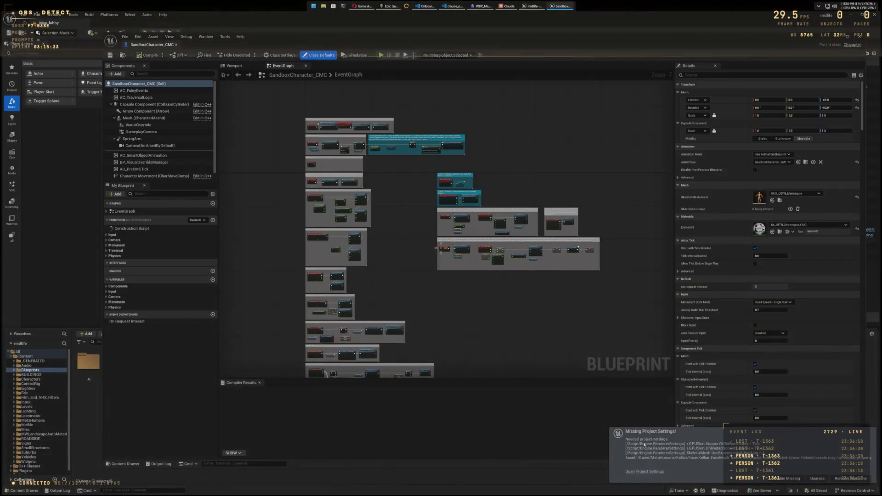
Step: Hide the missing-settings warning, restart the editor, and close the SandboxCharacter_CMC blueprint
{"action": "left_click", "coordinate": [781, 479]}
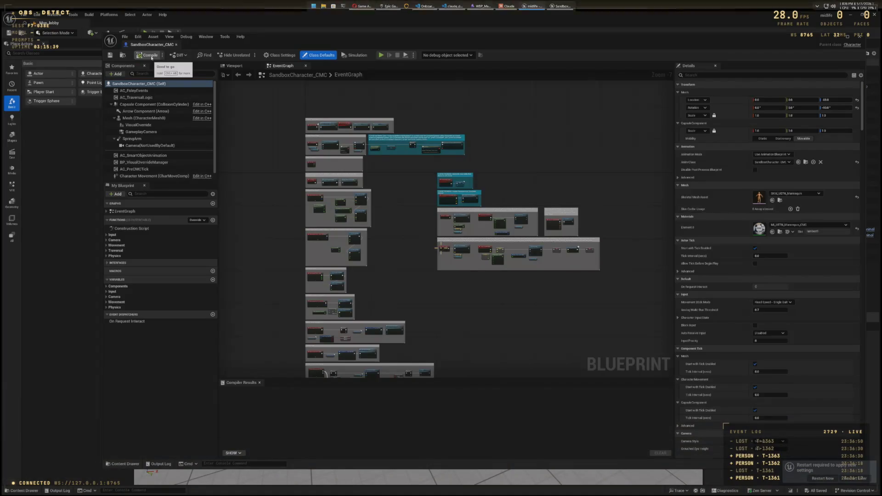
{"action": "left_click", "coordinate": [822, 478]}
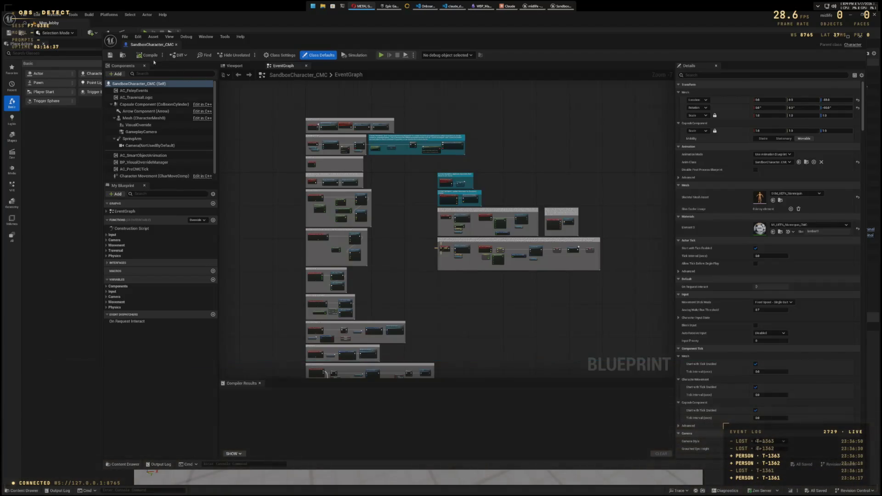
{"action": "left_click", "coordinate": [176, 45]}
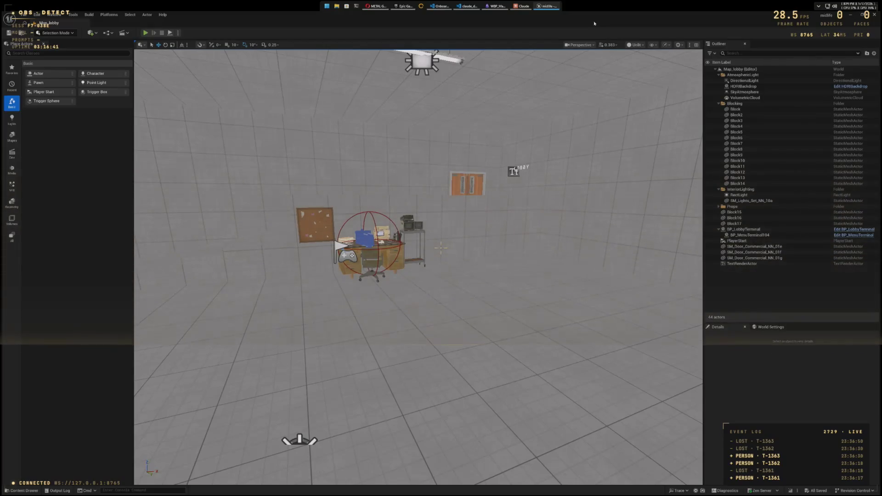
Step: Open the SandboxCharacter_CMC_ABP animation blueprint from the Content Drawer
{"action": "key", "text": "ctrl+space"}
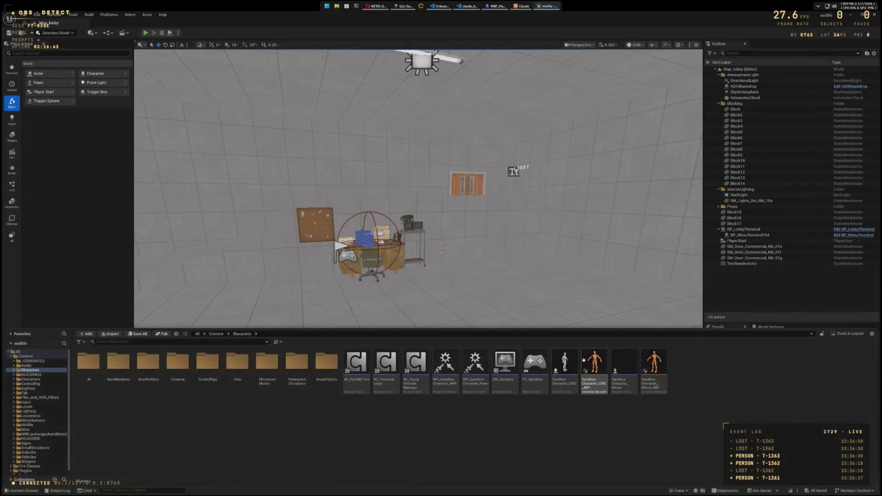
{"action": "double_click", "coordinate": [594, 367]}
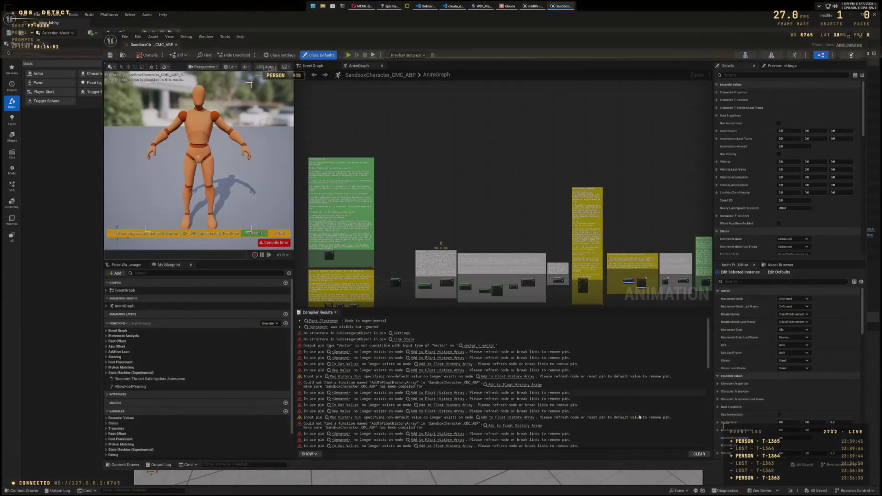
Step: Clear the compiler log, recompile SandboxCharacter_CMC_ABP, and select all the resulting error lines
{"action": "left_click", "coordinate": [699, 454]}
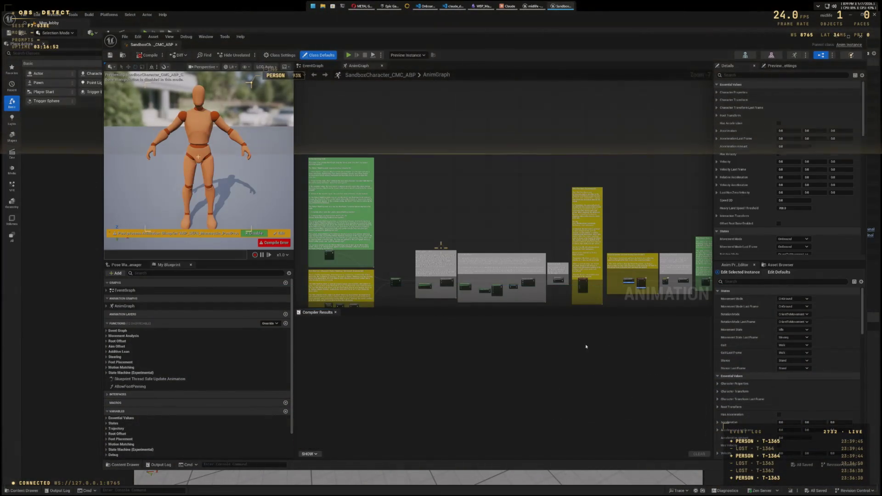
{"action": "left_click", "coordinate": [148, 55]}
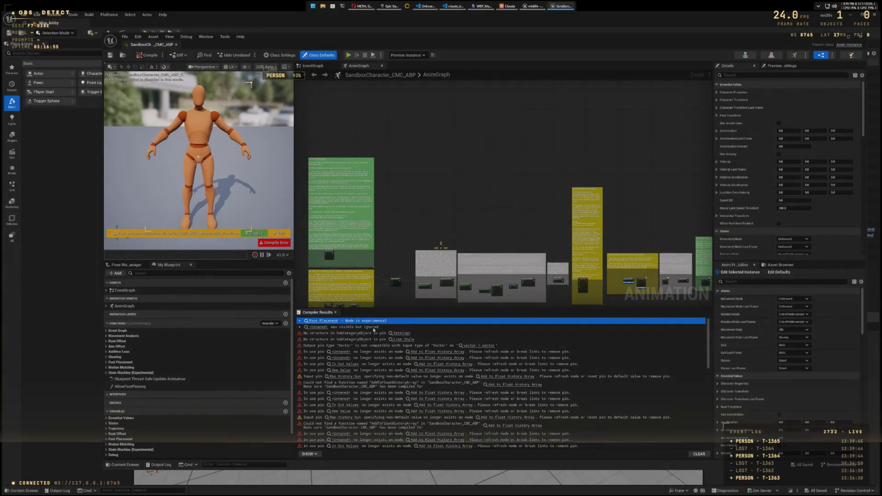
{"action": "scroll", "coordinate": [425, 365], "scroll_direction": "down", "scroll_amount": 10}
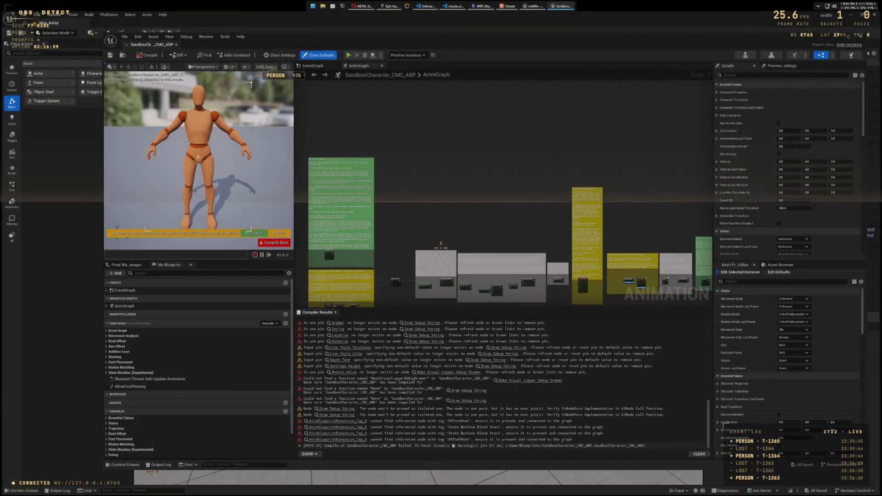
{"action": "left_click", "coordinate": [453, 446], "text": "shift"}
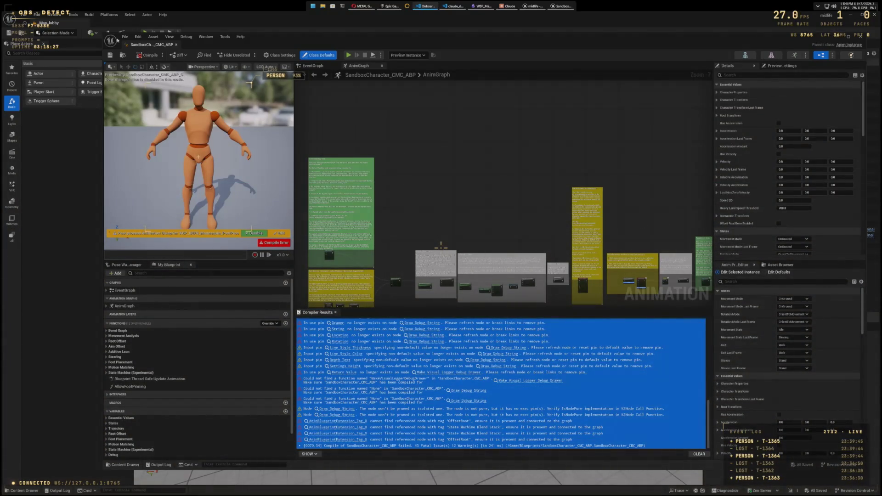
Step: Open Edit > Plugins and confirm Pose Search and Motion Trajectory are enabled
{"action": "left_click", "coordinate": [58, 15]}
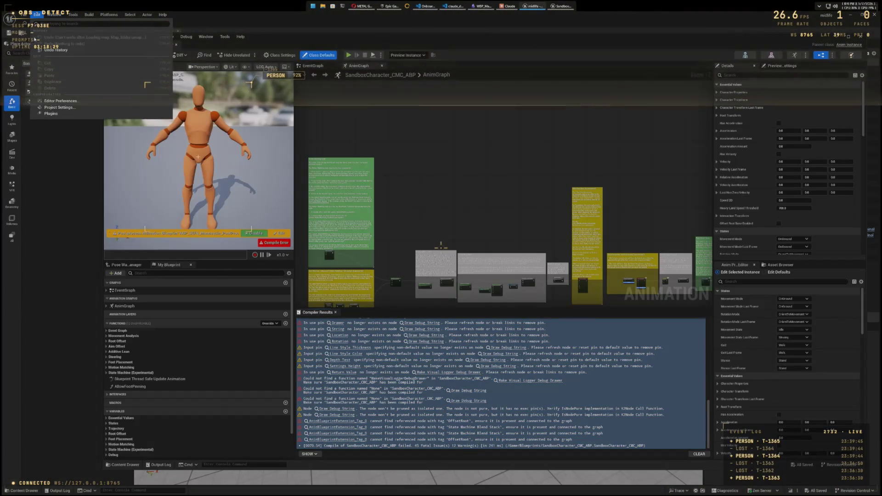
{"action": "left_click", "coordinate": [49, 111]}
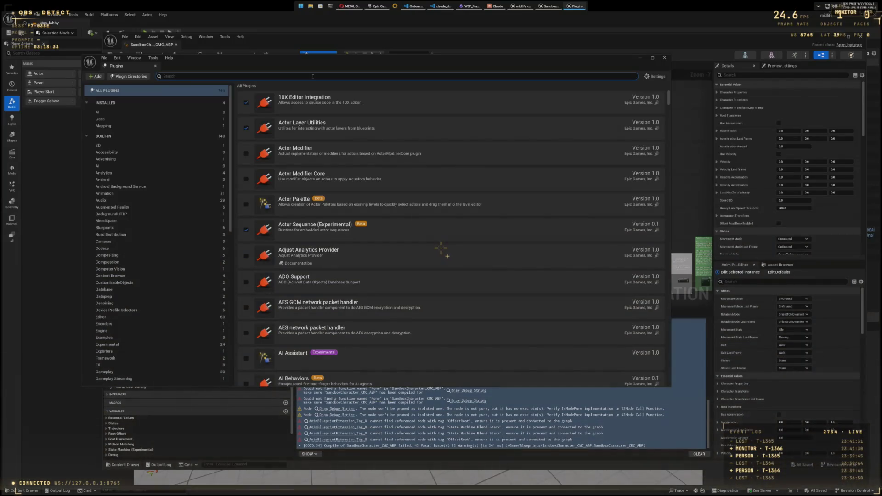
{"action": "type", "text": "PoseSear"}
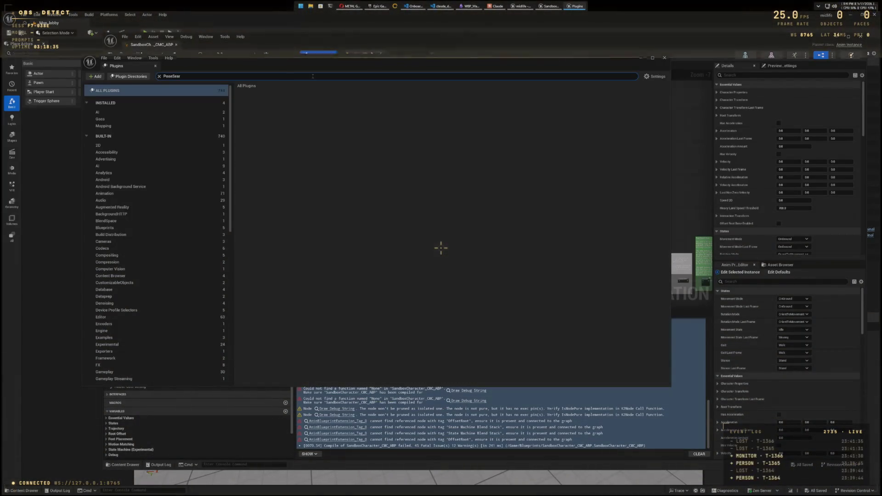
{"action": "key", "text": "BackSpace"}
{"action": "key", "text": "BackSpace"}
{"action": "key", "text": "BackSpace"}
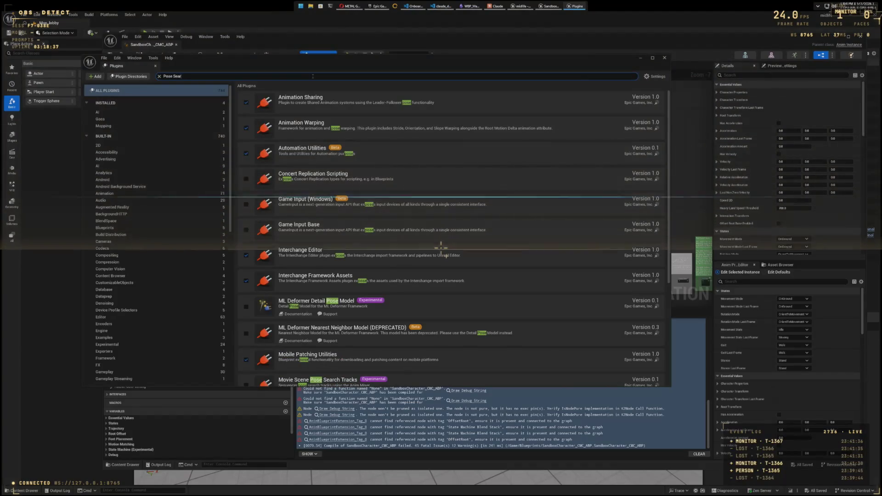
{"action": "type", "text": "Search"}
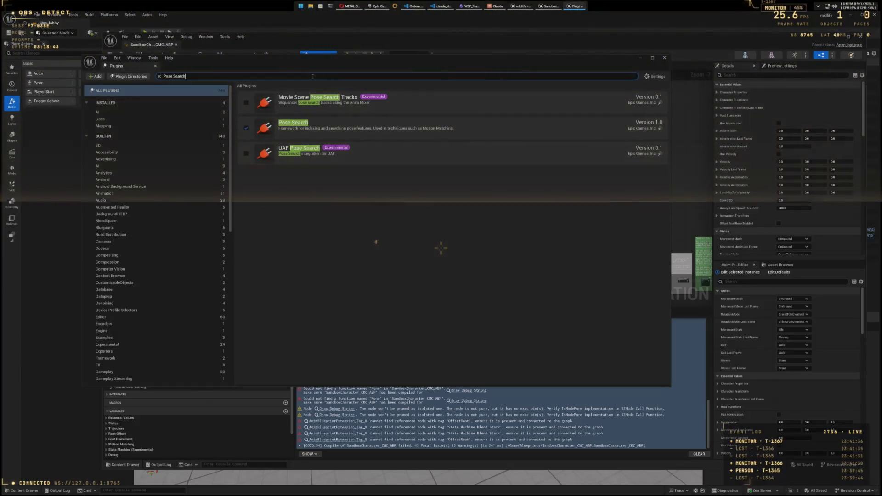
{"action": "key", "text": "ctrl+shift+Left"}
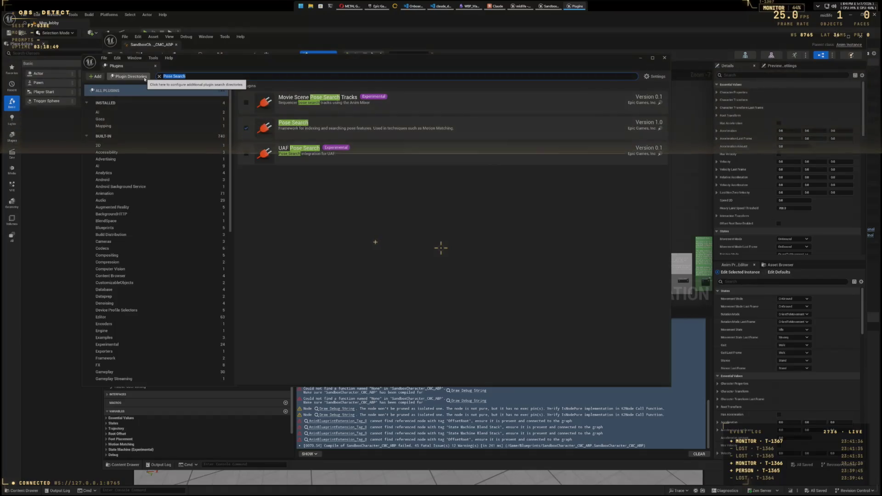
{"action": "type", "text": "Motion Traj"}
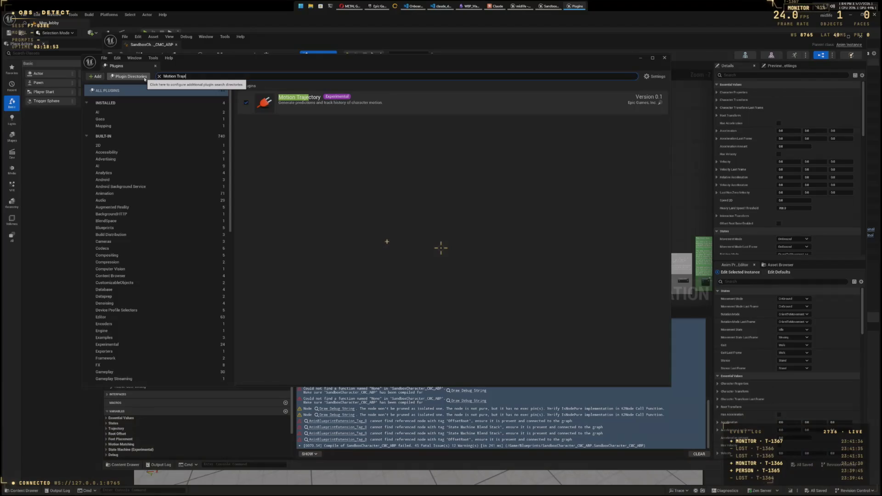
Step: Confirm Chooser and Animation Locomotion Library are enabled, then tick the Locomotor plugin
{"action": "key", "text": "Escape"}
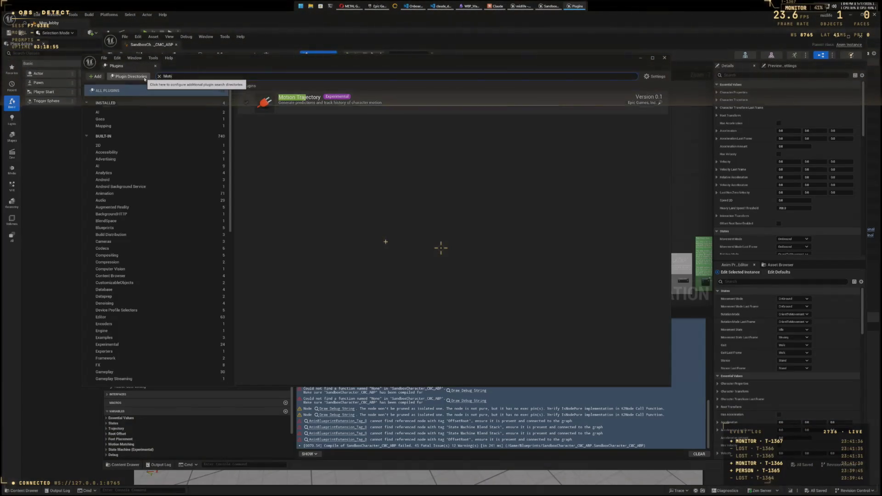
{"action": "type", "text": "ChaoChooser"}
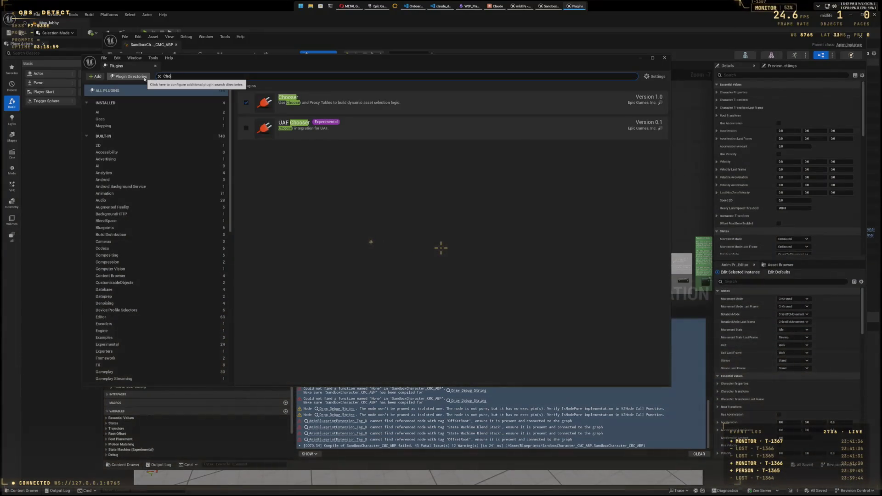
{"action": "key", "text": "Escape"}
{"action": "type", "text": "An"}
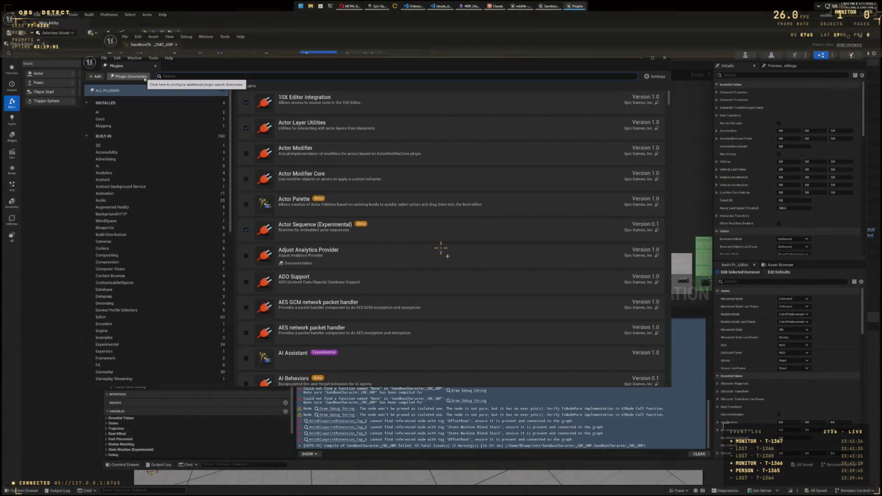
{"action": "type", "text": "imation Loco"}
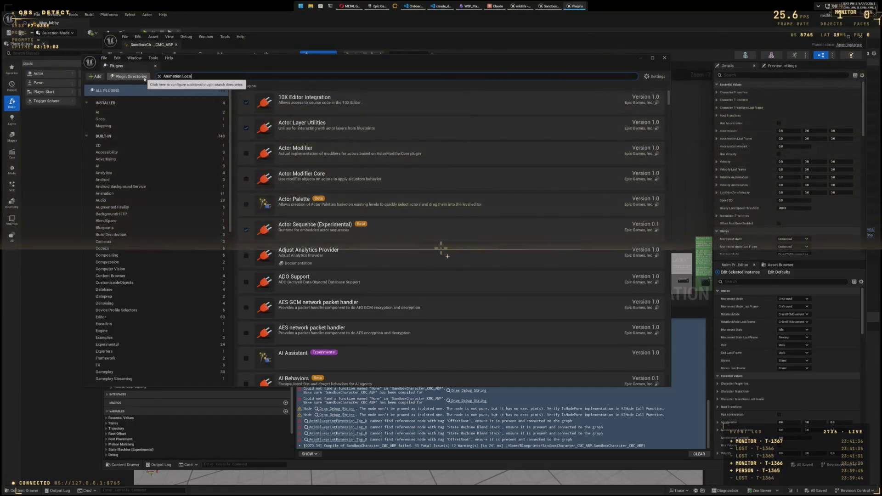
{"action": "key", "text": "BackSpace"}
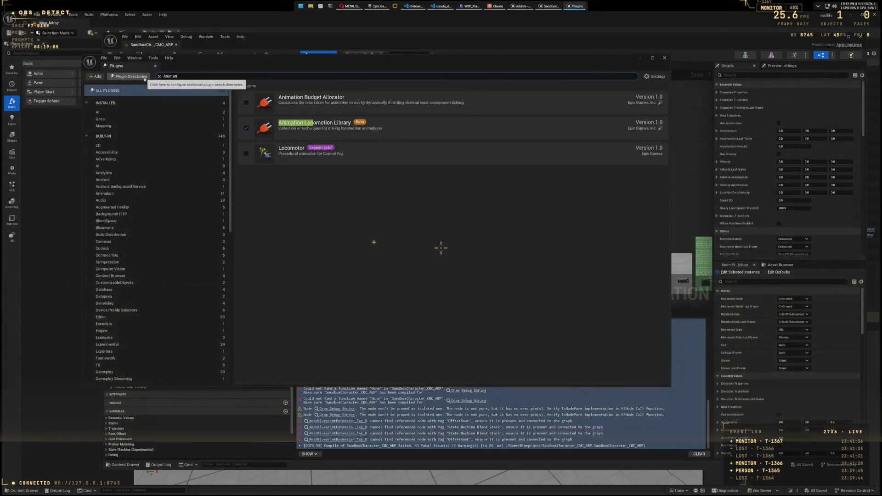
{"action": "key", "text": "BackSpace"}
{"action": "key", "text": "BackSpace"}
{"action": "key", "text": "BackSpace"}
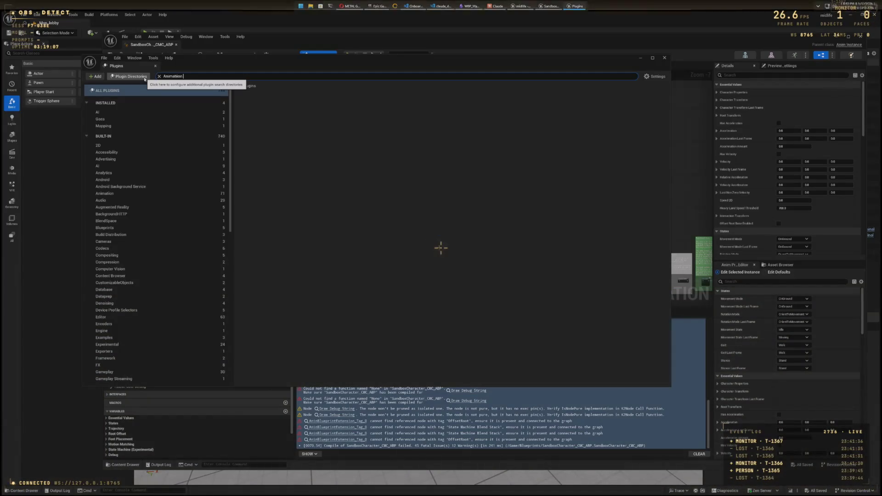
{"action": "type", "text": "on Loco"}
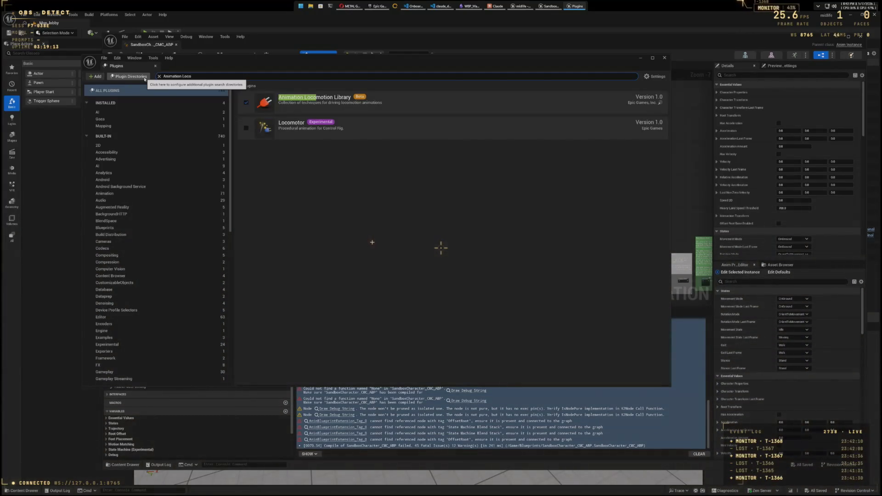
{"action": "left_click", "coordinate": [245, 128]}
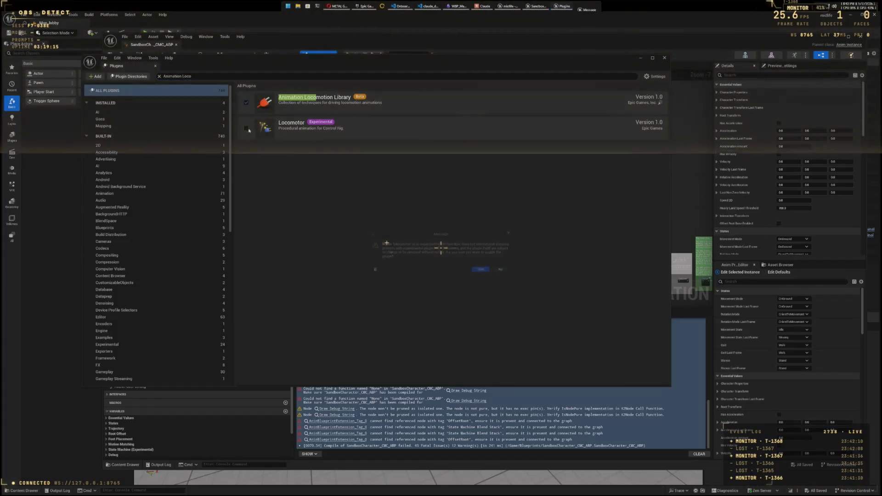
Step: Accept the experimental Locomotor warning, verify the Motion Warp plugins are enabled, and restart
{"action": "key", "text": "Return"}
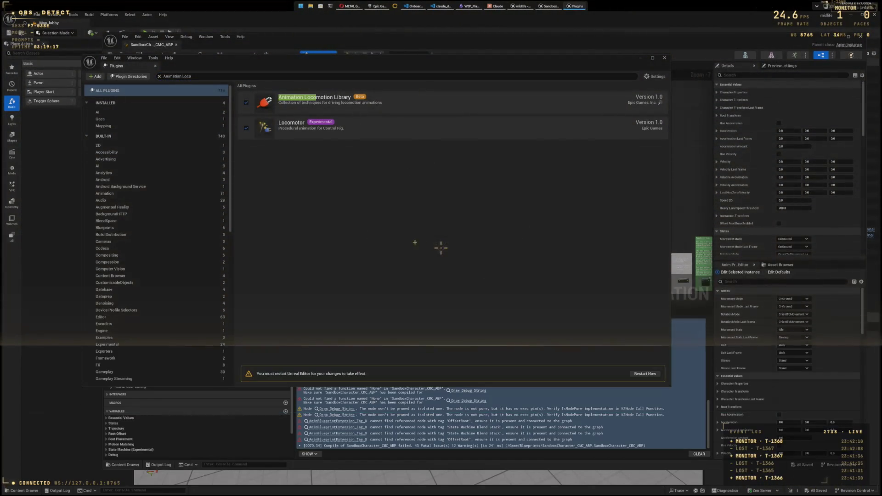
{"action": "left_click", "coordinate": [197, 76]}
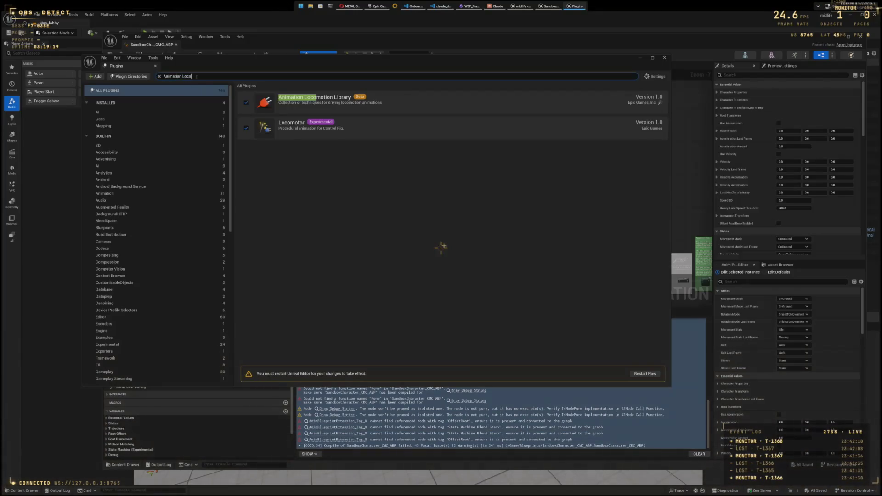
{"action": "key", "text": "BackSpace"}
{"action": "key", "text": "BackSpace"}
{"action": "key", "text": "BackSpace"}
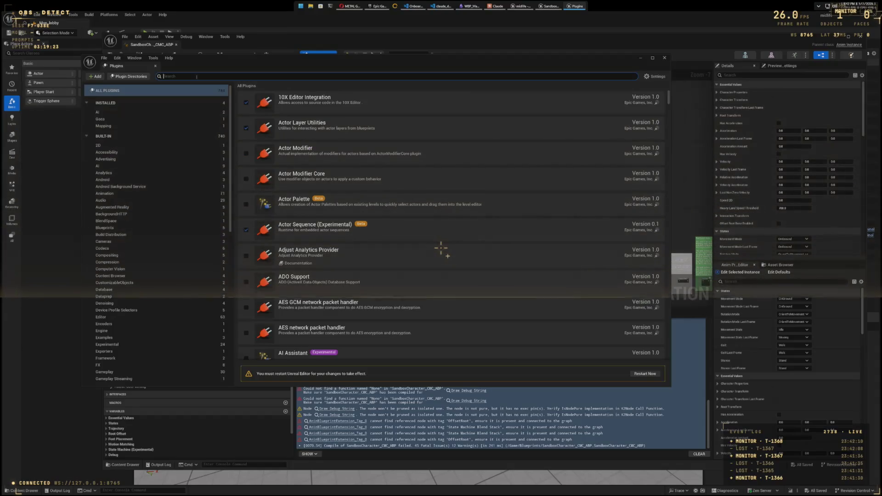
{"action": "type", "text": "Anima"}
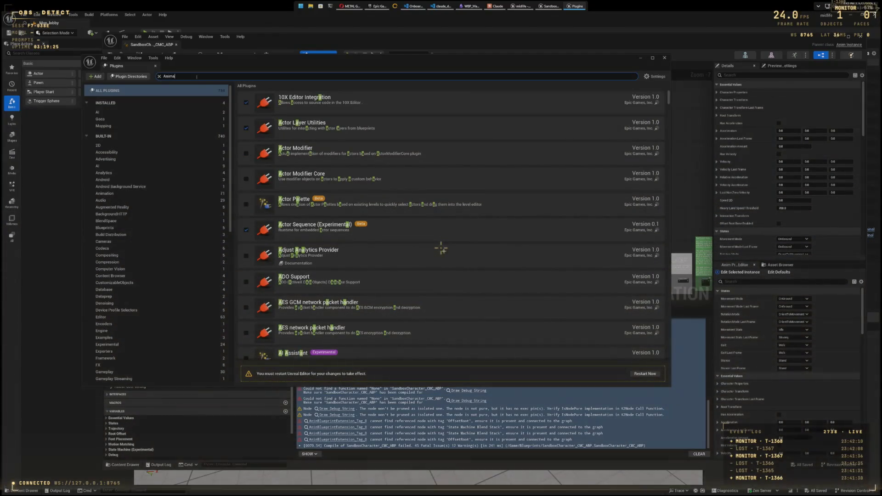
{"action": "key", "text": "BackSpace"}
{"action": "key", "text": "BackSpace"}
{"action": "key", "text": "BackSpace"}
{"action": "key", "text": "BackSpace"}
{"action": "key", "text": "BackSpace"}
{"action": "type", "text": "Motion Wa"}
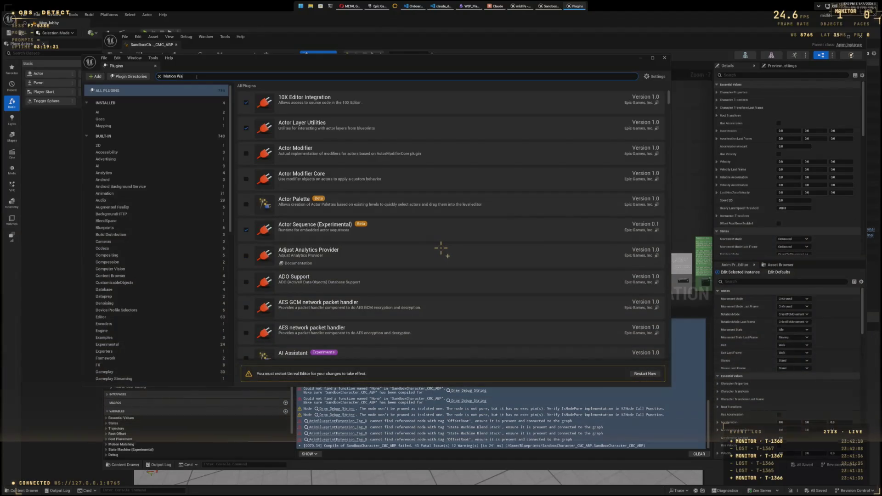
{"action": "type", "text": "rp"}
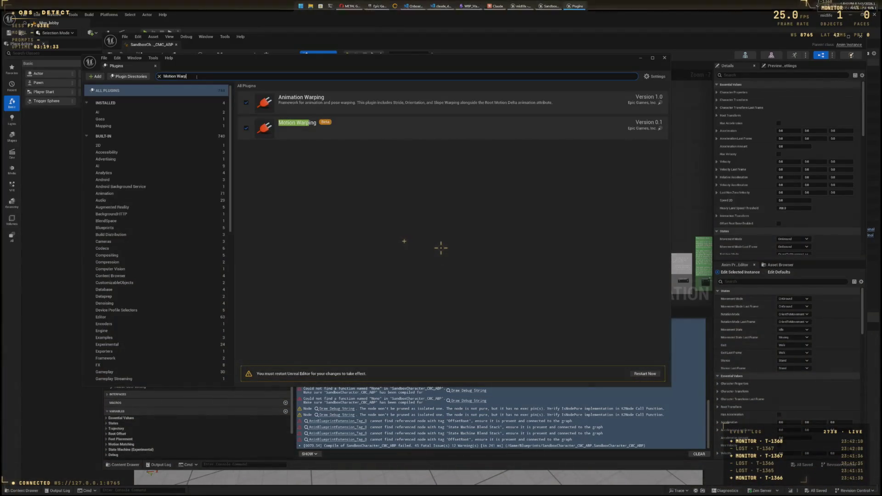
{"action": "left_click", "coordinate": [657, 374]}
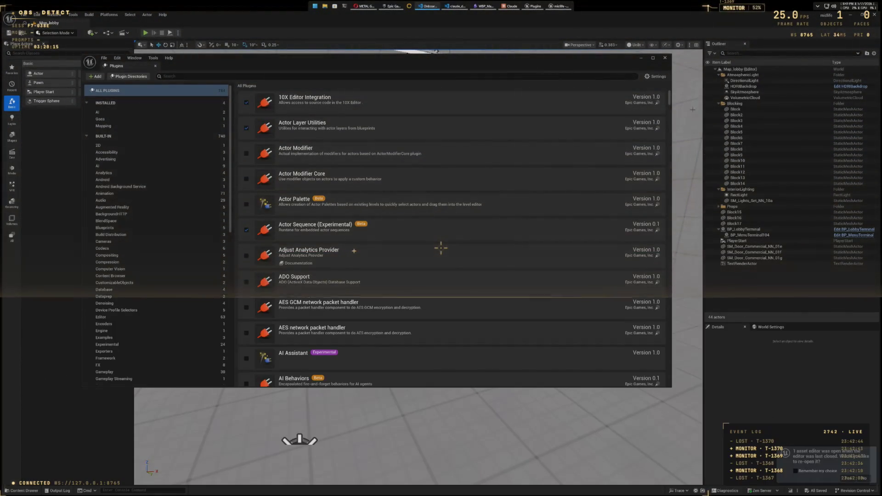
Step: After relaunch, close Plugins, open and close SandboxCharacter_CMC_ABP, then reopen the Plugins browser
{"action": "left_click", "coordinate": [665, 58]}
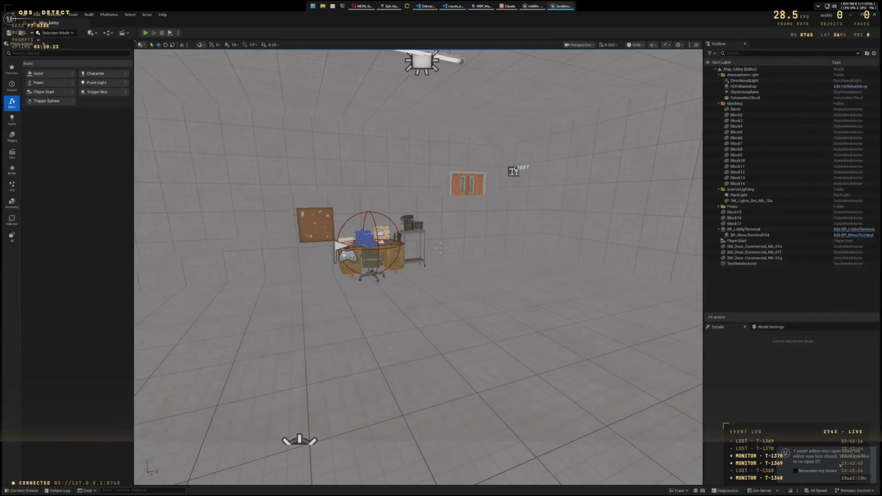
{"action": "left_click", "coordinate": [853, 477]}
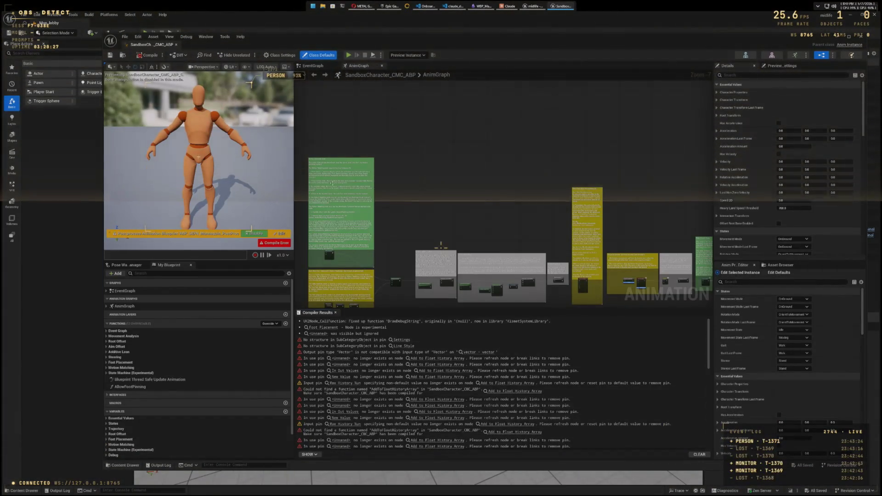
{"action": "left_click", "coordinate": [858, 37]}
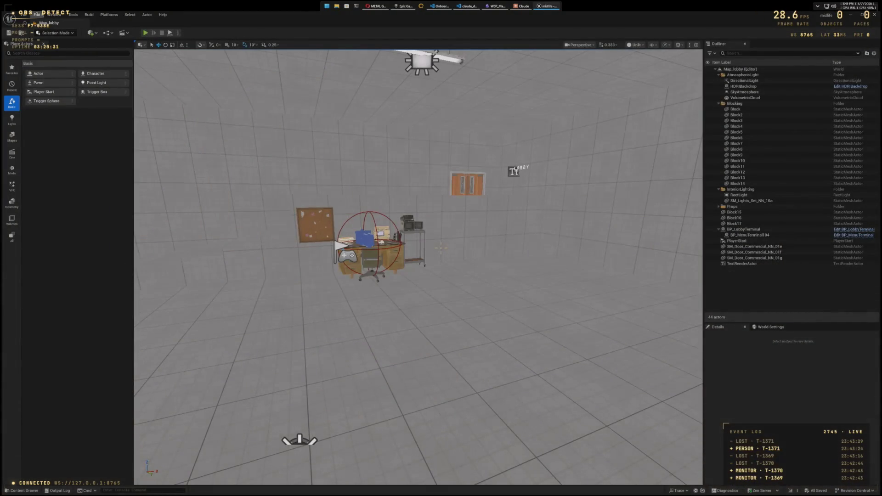
{"action": "left_click", "coordinate": [38, 14]}
{"action": "left_click", "coordinate": [51, 107]}
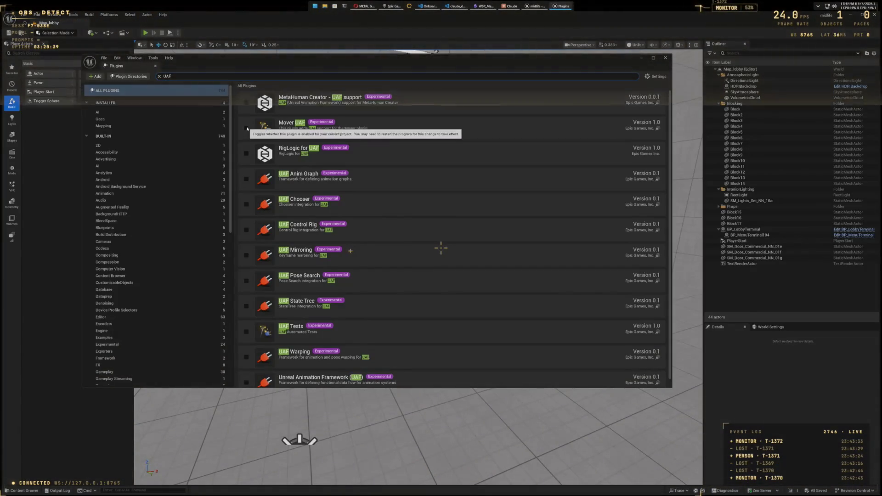
Step: Enable Mover UAF, UAF Chooser, UAF Pose Search and UAF Warping, accepting experimental warnings
{"action": "left_click", "coordinate": [246, 129]}
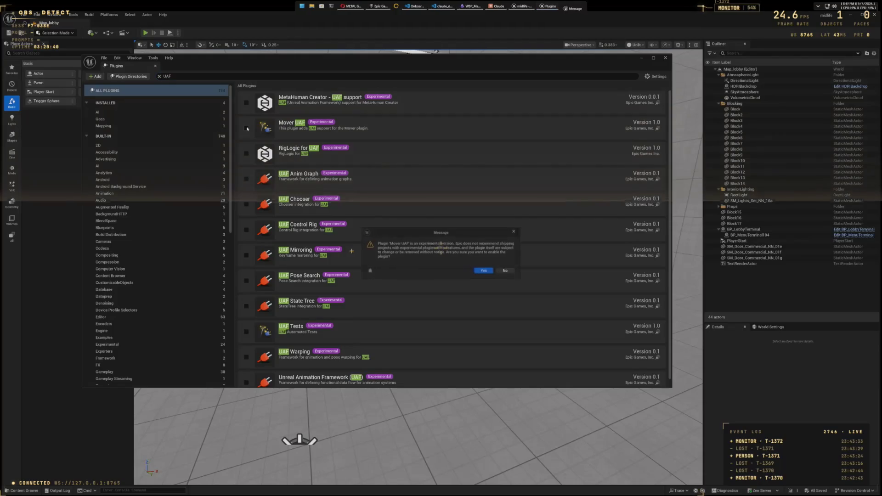
{"action": "left_click", "coordinate": [483, 272]}
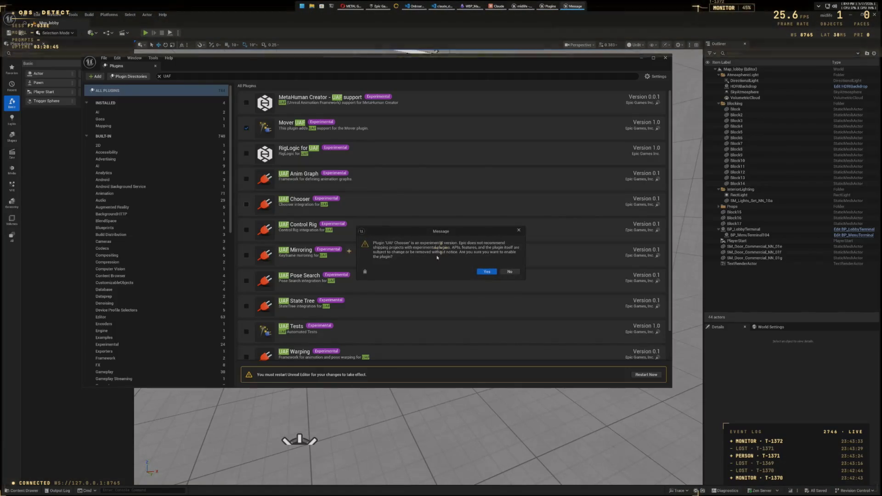
{"action": "key", "text": "Return"}
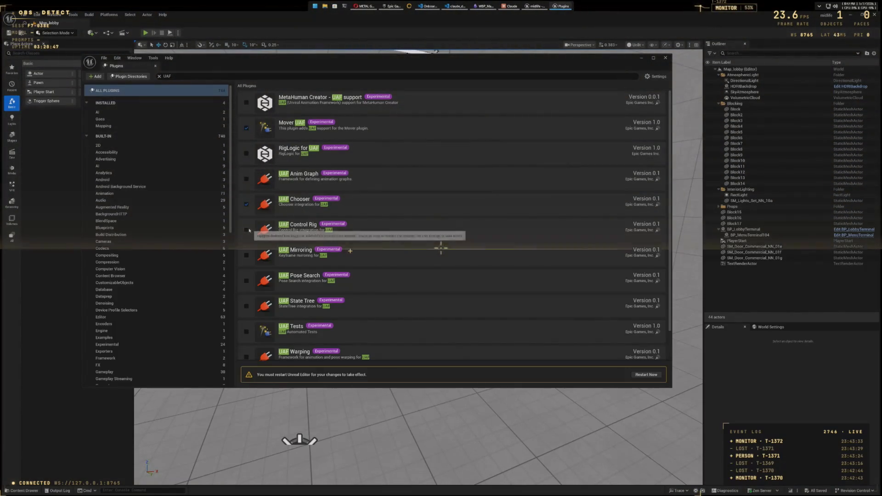
{"action": "left_click", "coordinate": [247, 281]}
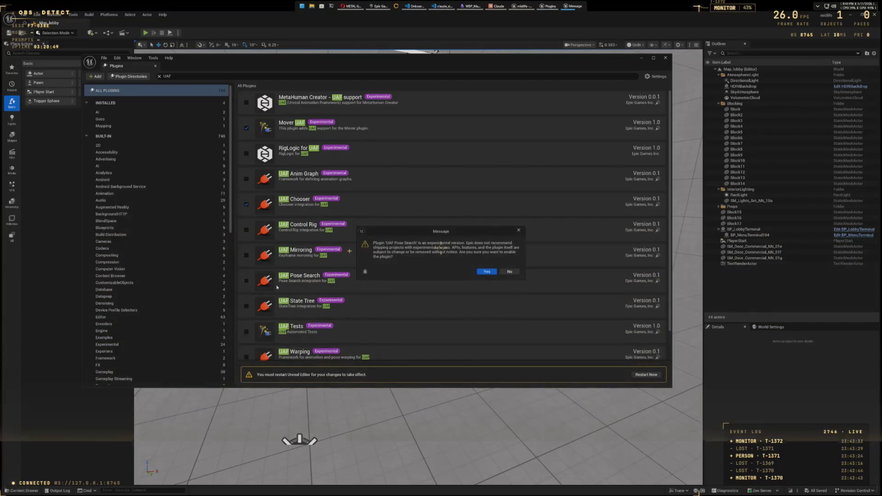
{"action": "scroll", "coordinate": [434, 261], "scroll_direction": "down", "scroll_amount": 2}
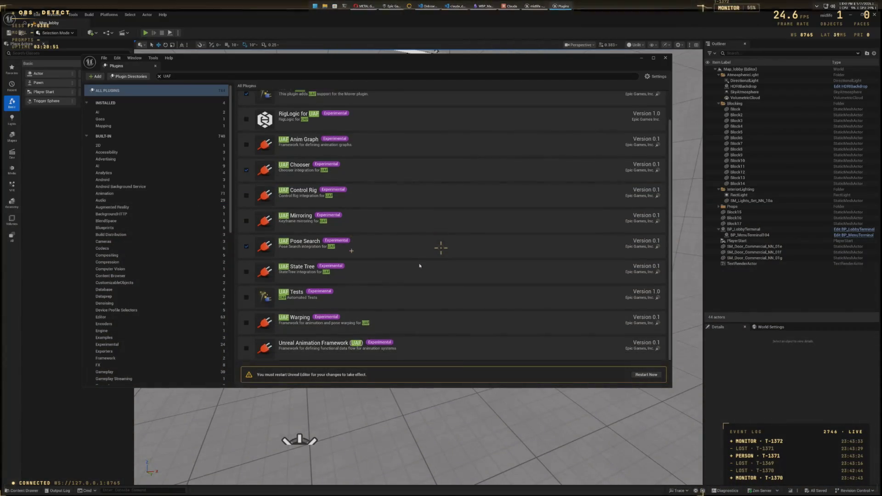
{"action": "left_click", "coordinate": [248, 324]}
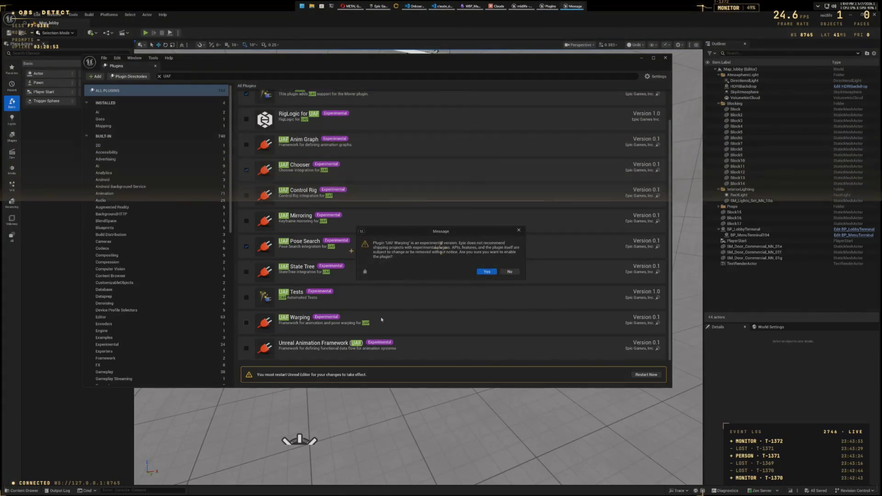
{"action": "left_click", "coordinate": [483, 272]}
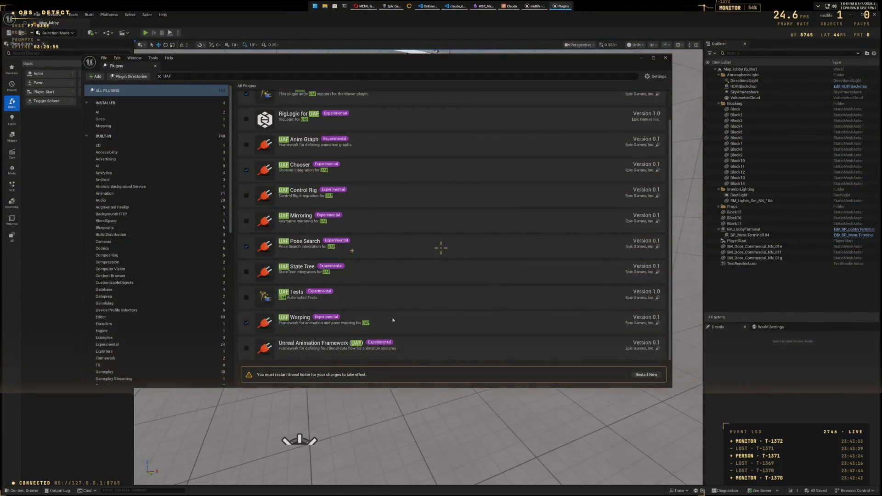
{"action": "scroll", "coordinate": [392, 320], "scroll_direction": "up", "scroll_amount": 2}
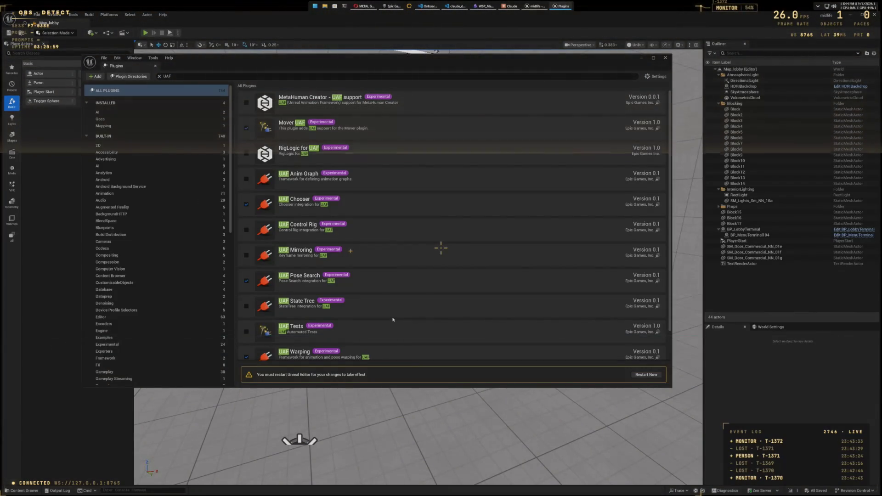
{"action": "left_click", "coordinate": [189, 76]}
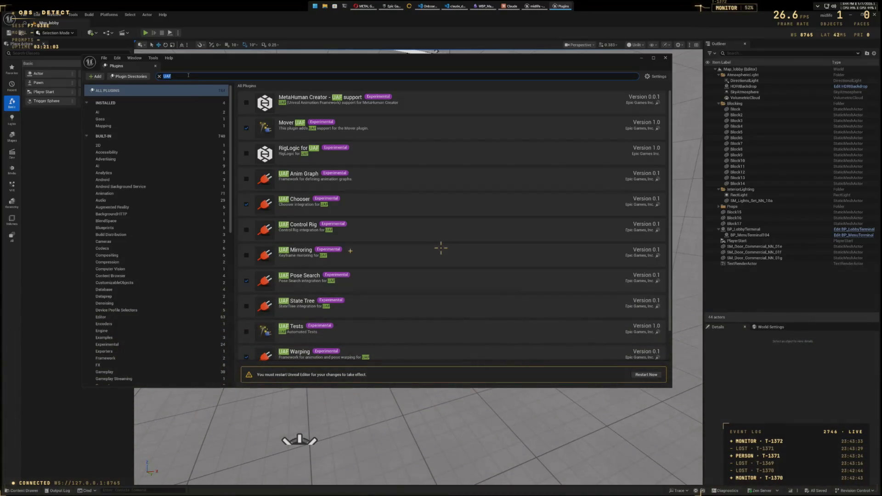
Step: Search Motion Trajectory, Pose Search and Animation Warping to verify each is enabled, then restart
{"action": "type", "text": "MotionTraj"}
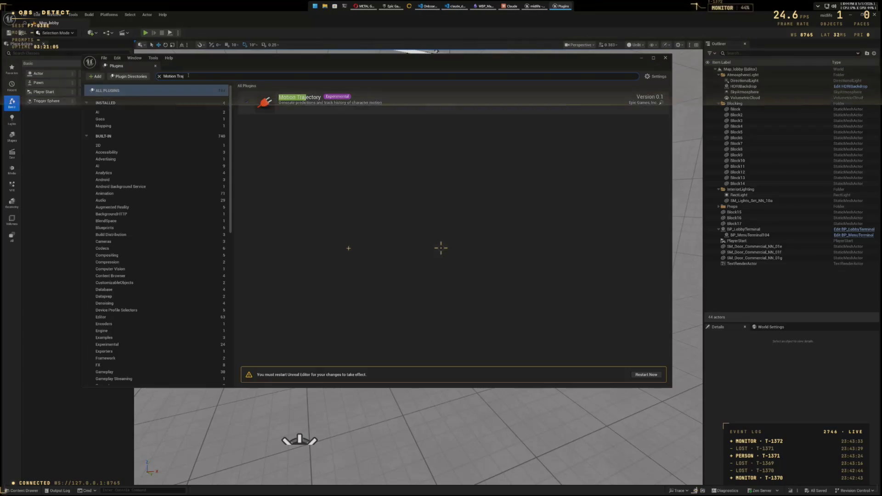
{"action": "key", "text": "BackSpace"}
{"action": "key", "text": "BackSpace"}
{"action": "key", "text": "BackSpace"}
{"action": "type", "text": "Pose Sear"}
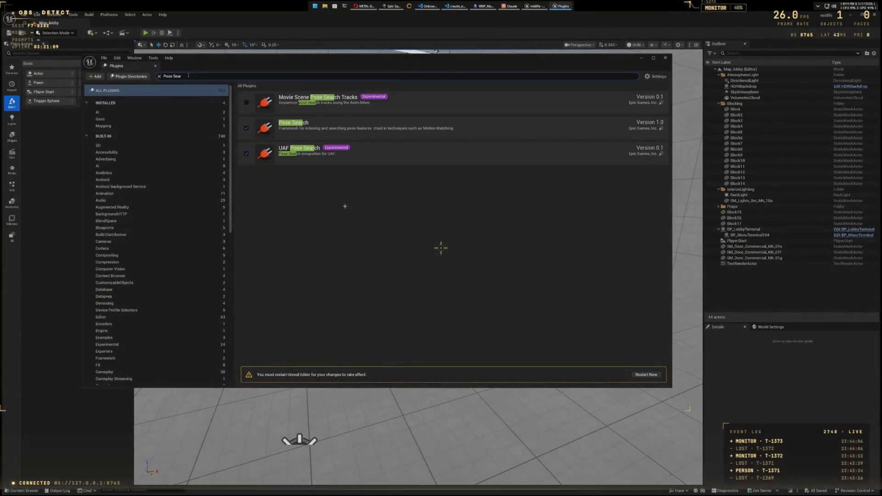
{"action": "key", "text": "BackSpace"}
{"action": "key", "text": "BackSpace"}
{"action": "key", "text": "BackSpace"}
{"action": "type", "text": "Animation Wa"}
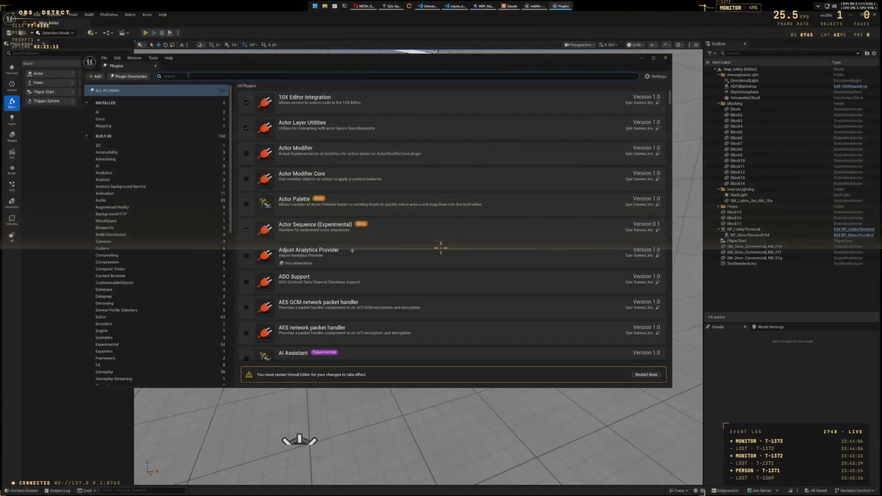
{"action": "type", "text": "rp"}
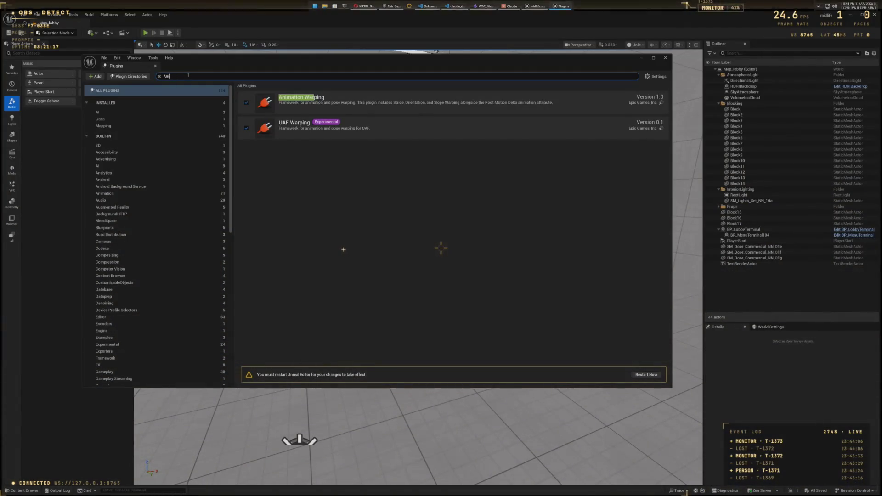
{"action": "key", "text": "BackSpace"}
{"action": "key", "text": "BackSpace"}
{"action": "key", "text": "BackSpace"}
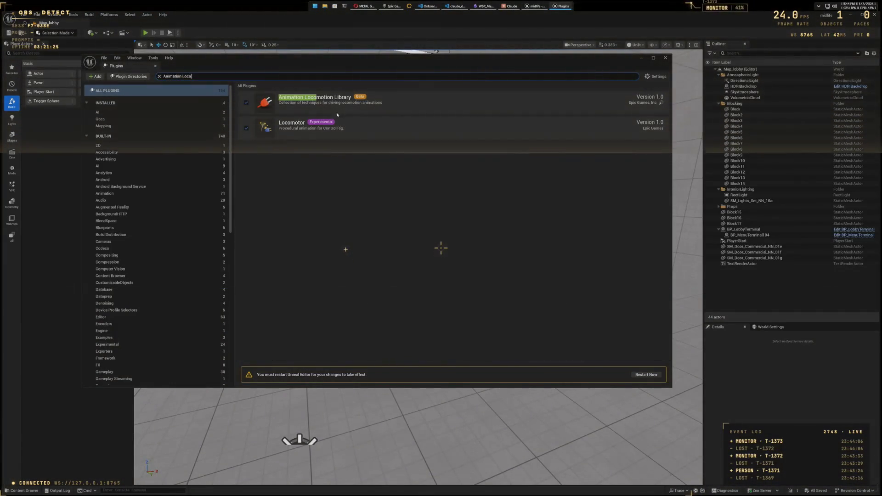
{"action": "left_click", "coordinate": [645, 374]}
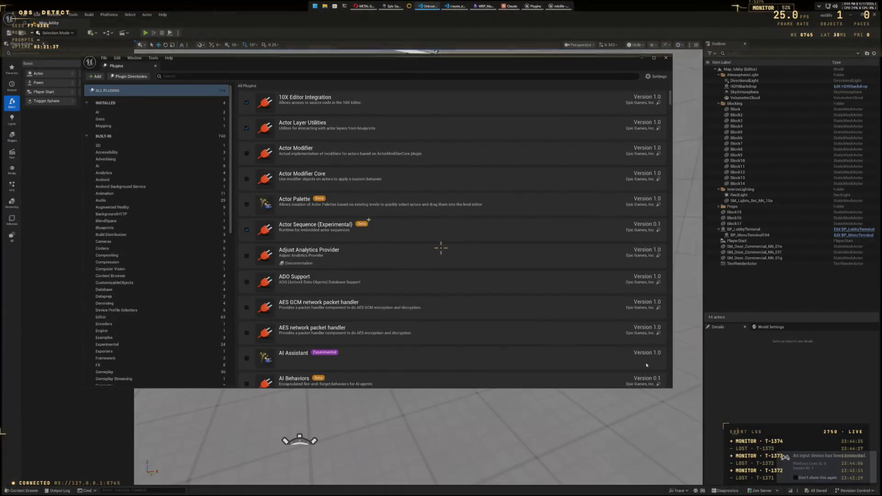
Step: Close Plugins, inspect SandboxCharacter_CMC in its editor, then reopen SandboxCharacter_CMC_ABP
{"action": "left_click", "coordinate": [665, 58]}
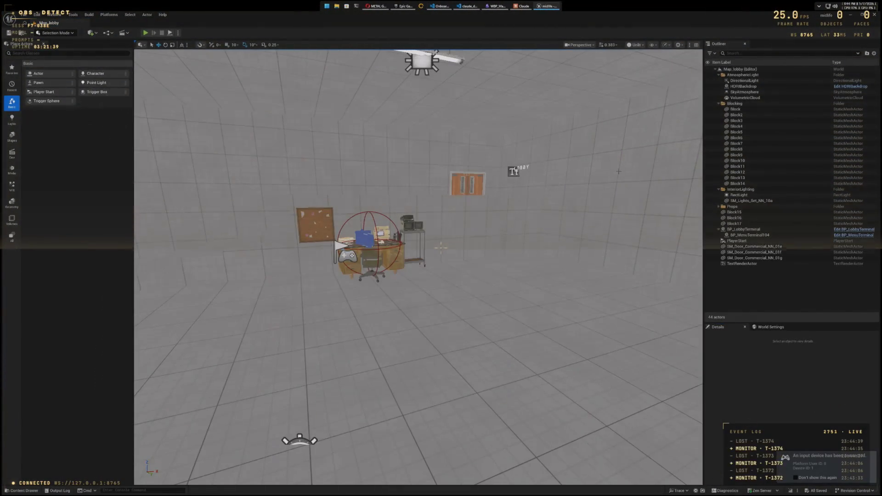
{"action": "key", "text": "ctrl+space"}
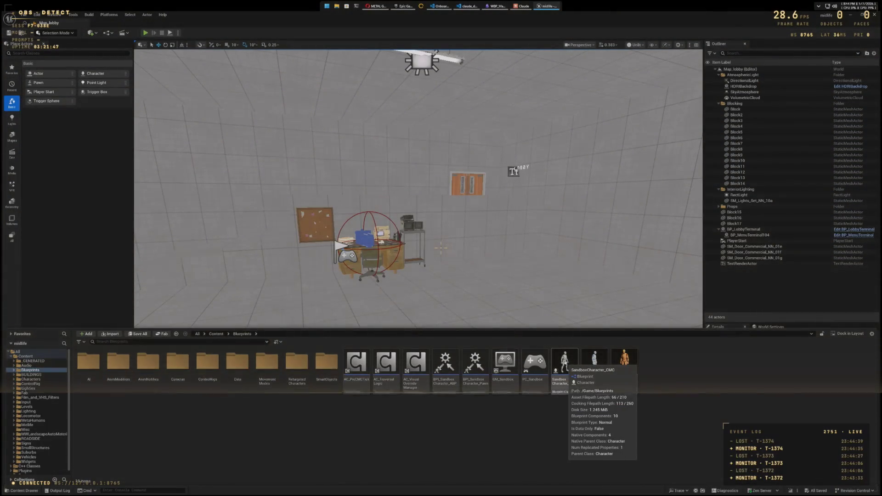
{"action": "left_click", "coordinate": [571, 362]}
{"action": "double_click", "coordinate": [572, 362]}
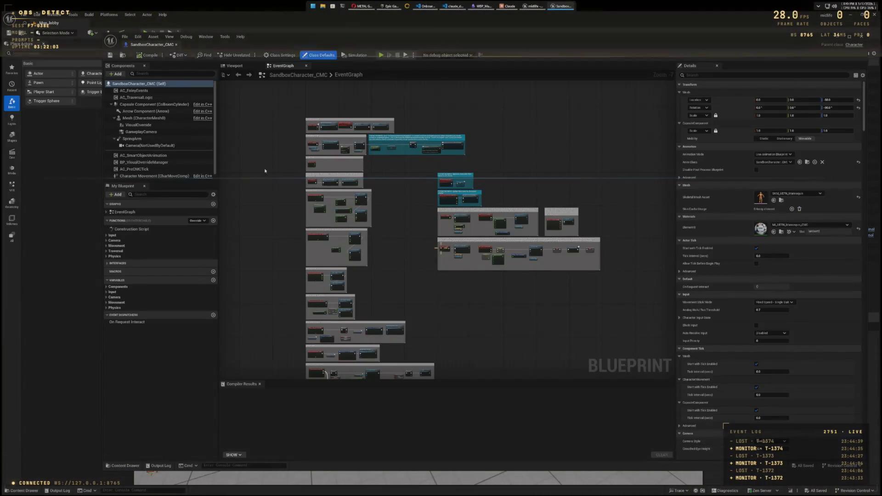
{"action": "left_click", "coordinate": [860, 36]}
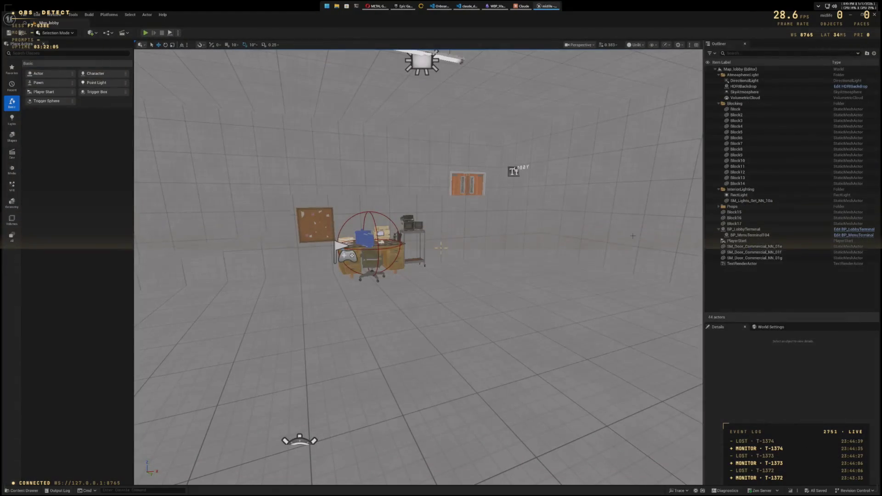
{"action": "key", "text": "ctrl+space"}
{"action": "double_click", "coordinate": [592, 363]}
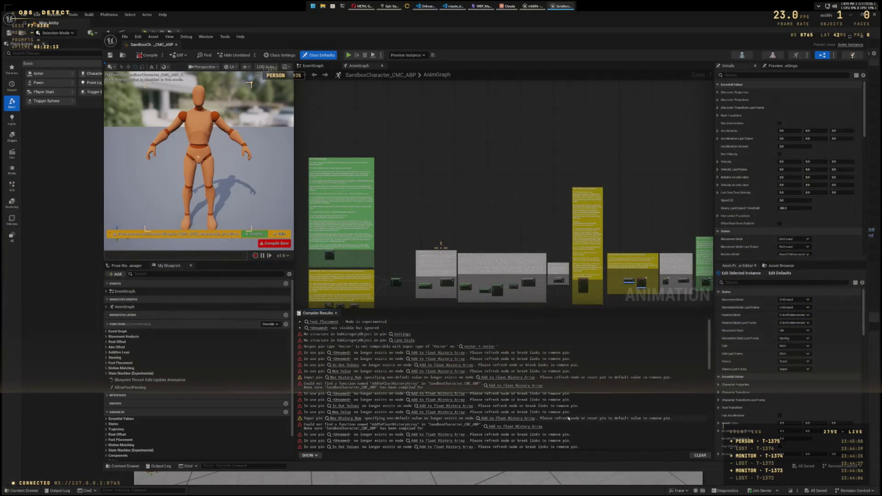
{"action": "scroll", "coordinate": [560, 412], "scroll_direction": "down", "scroll_amount": 3}
{"action": "scroll", "coordinate": [568, 419], "scroll_direction": "down", "scroll_amount": 10}
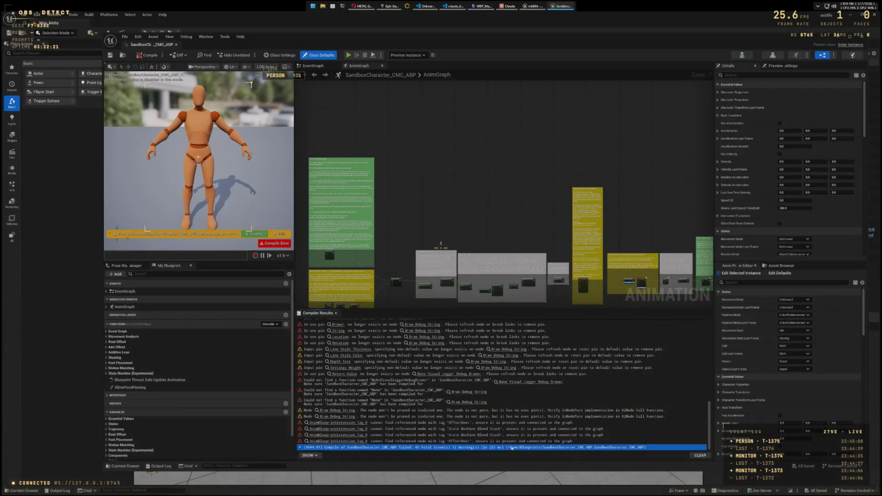
{"action": "scroll", "coordinate": [496, 433], "scroll_direction": "up", "scroll_amount": 10}
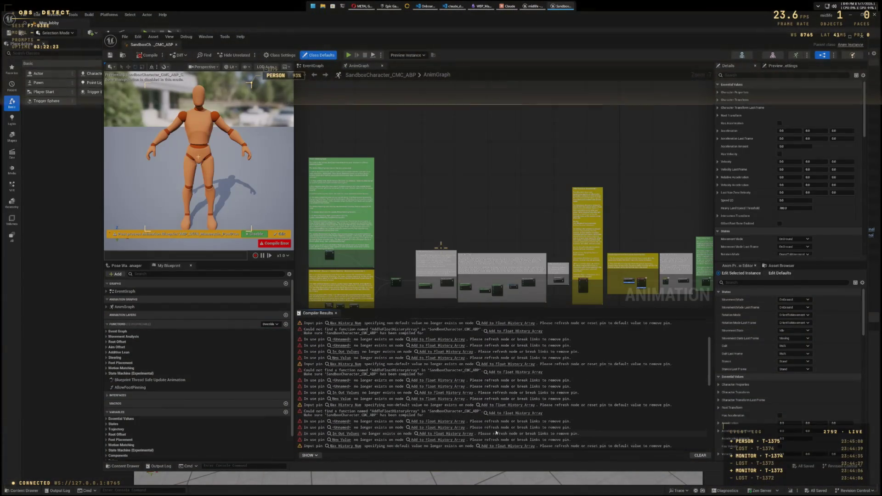
{"action": "key", "text": "ctrl+a"}
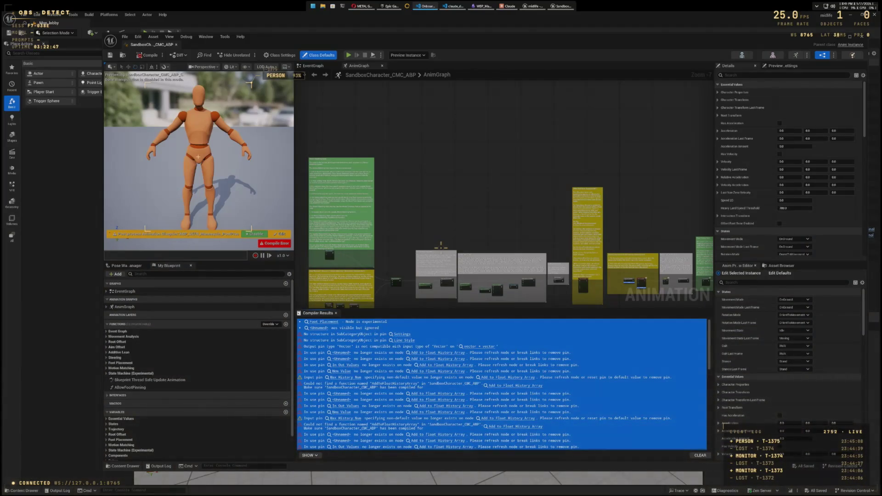
{"action": "left_click", "coordinate": [874, 15]}
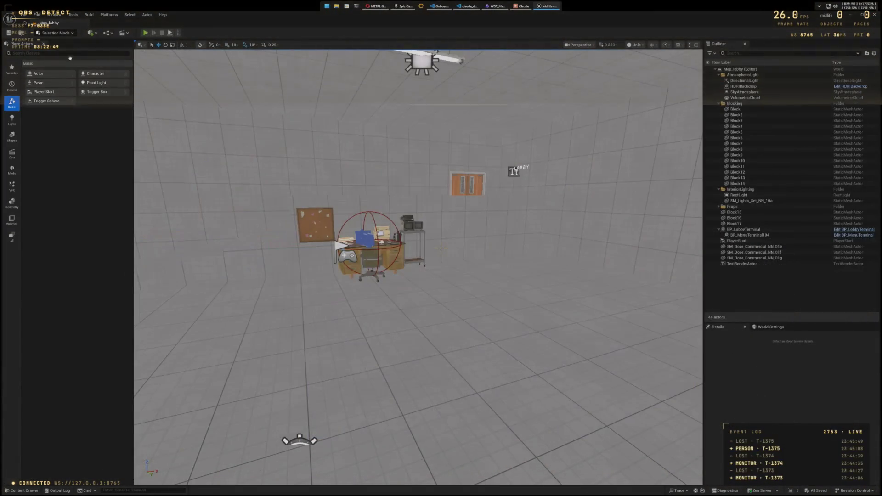
{"action": "left_click", "coordinate": [40, 17]}
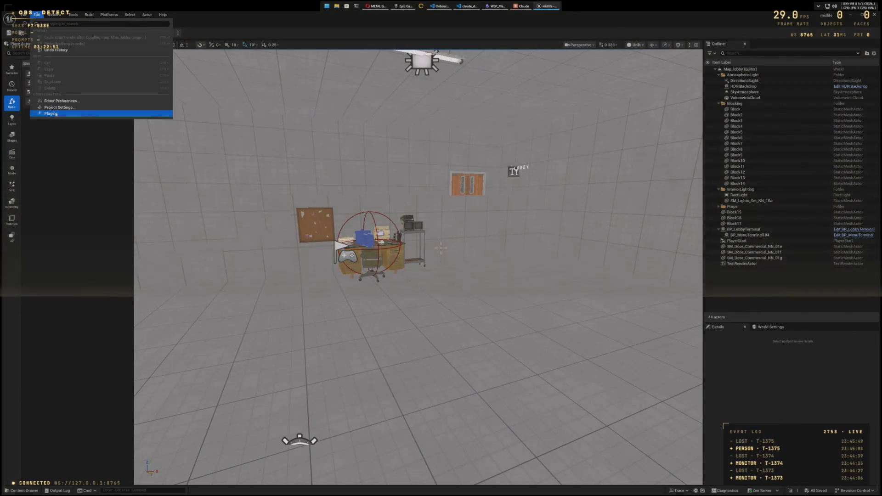
{"action": "left_click", "coordinate": [56, 114]}
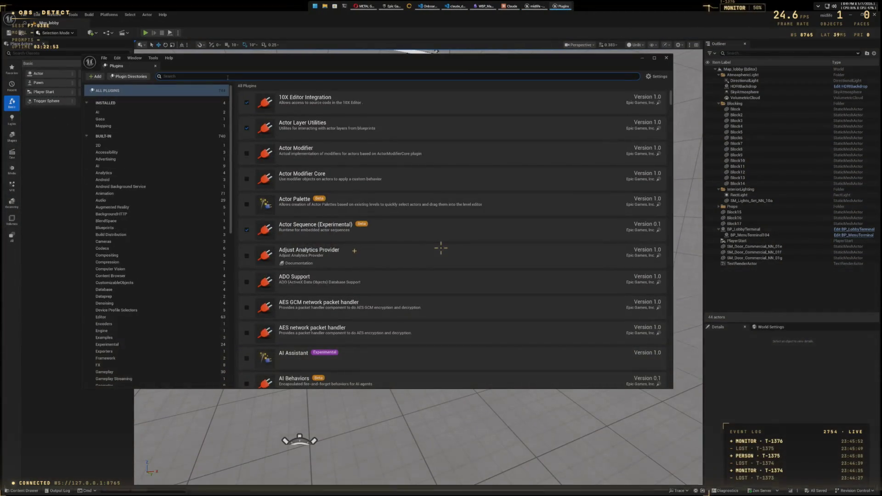
{"action": "type", "text": "Pose SZe"}
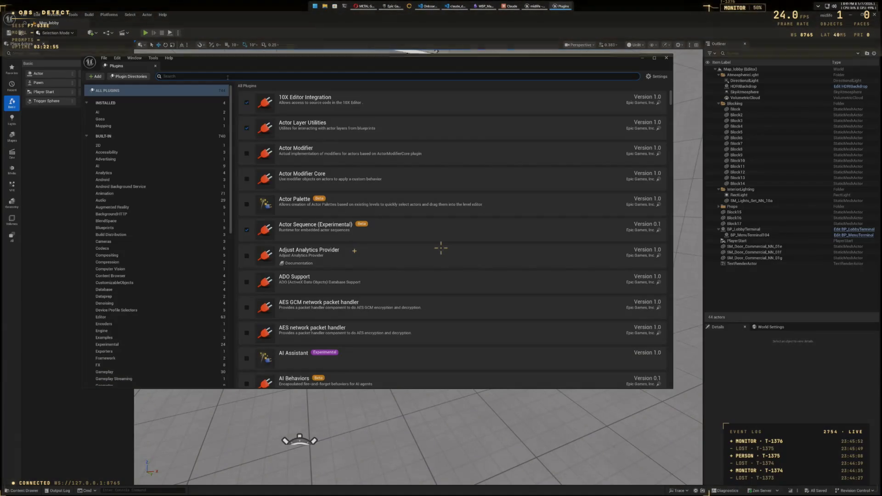
{"action": "key", "text": "BackSpace"}
{"action": "key", "text": "BackSpace"}
{"action": "type", "text": "earch"}
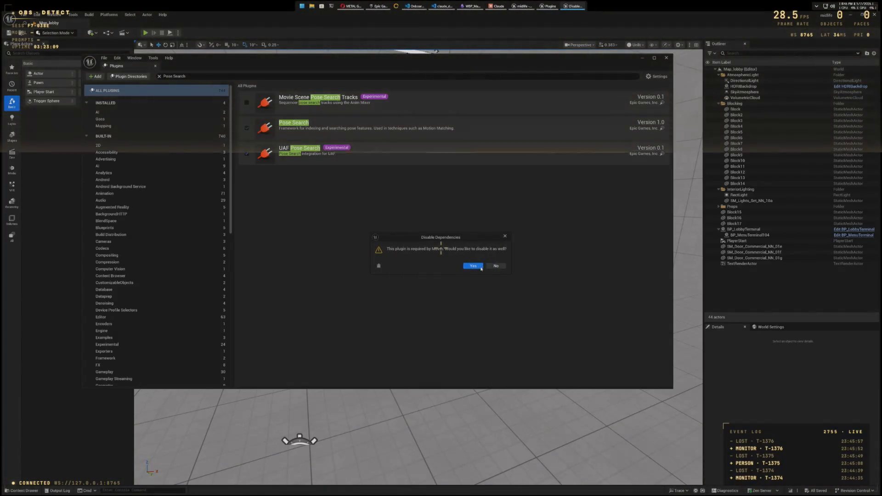
{"action": "left_click", "coordinate": [480, 267]}
{"action": "left_click", "coordinate": [477, 267]}
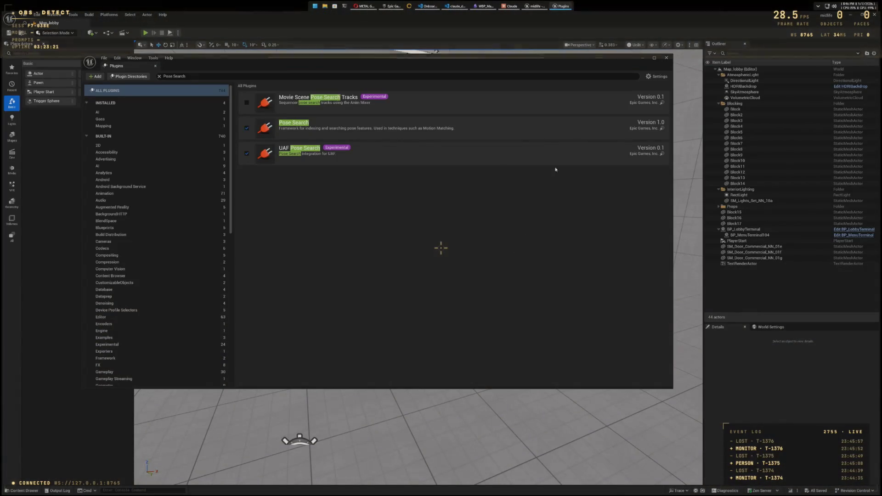
{"action": "left_click", "coordinate": [666, 58]}
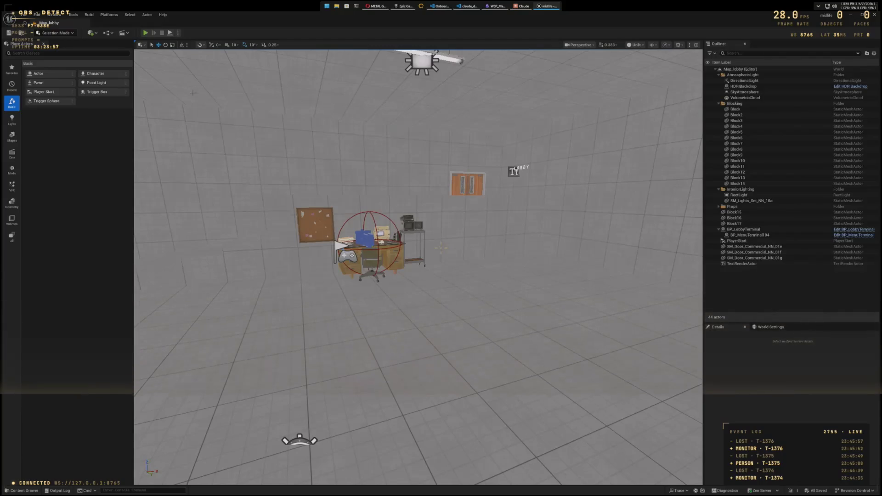
{"action": "left_click", "coordinate": [145, 33]}
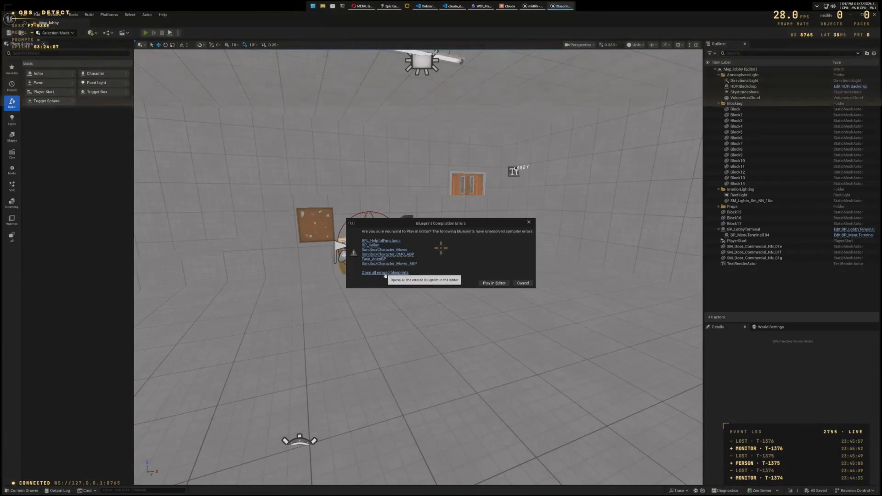
Step: Open all errored blueprints and review SandboxCharacter_Mover_ABP's AddToFloatHistoryArray and stale-pin errors
{"action": "left_click", "coordinate": [385, 273]}
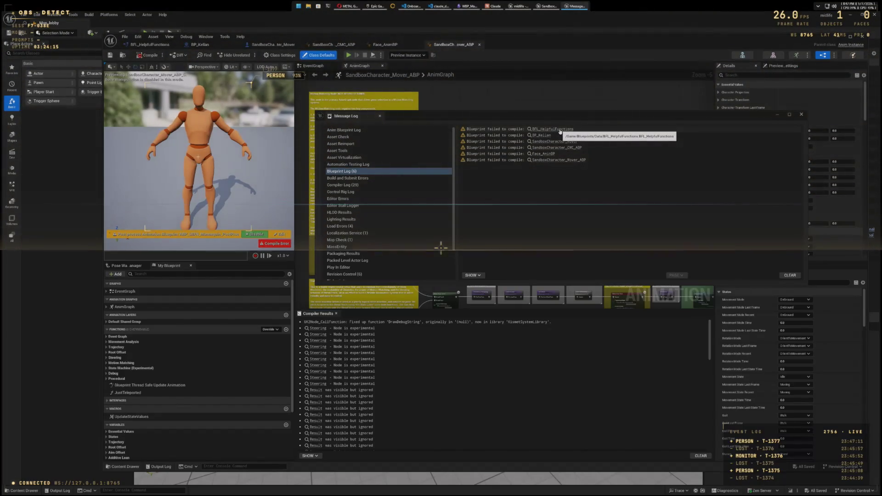
{"action": "left_click", "coordinate": [563, 162]}
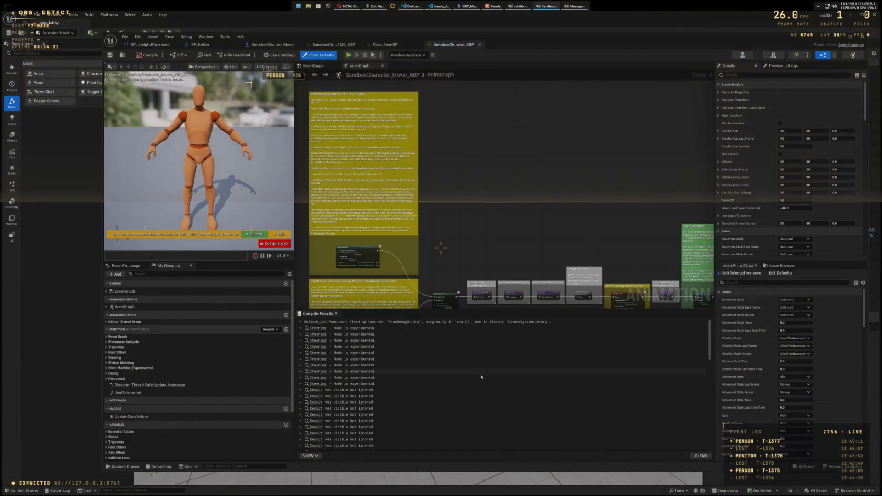
{"action": "scroll", "coordinate": [481, 374], "scroll_direction": "down", "scroll_amount": 10}
{"action": "scroll", "coordinate": [481, 378], "scroll_direction": "up", "scroll_amount": 3}
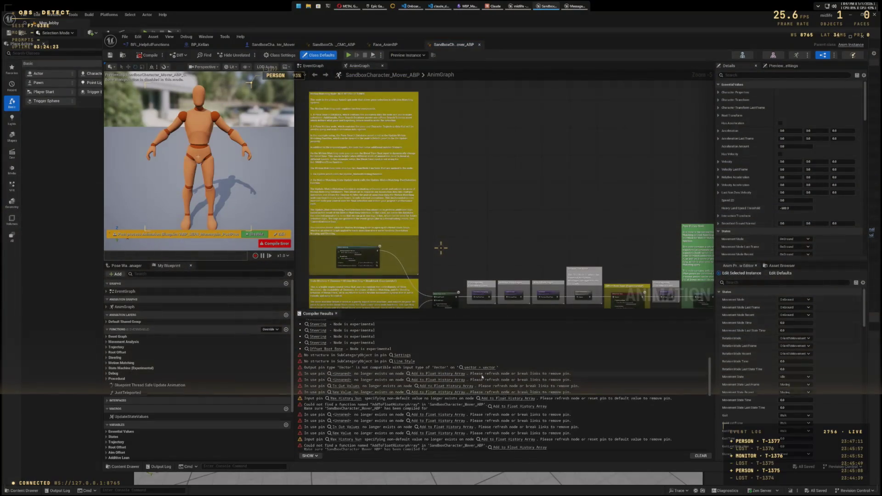
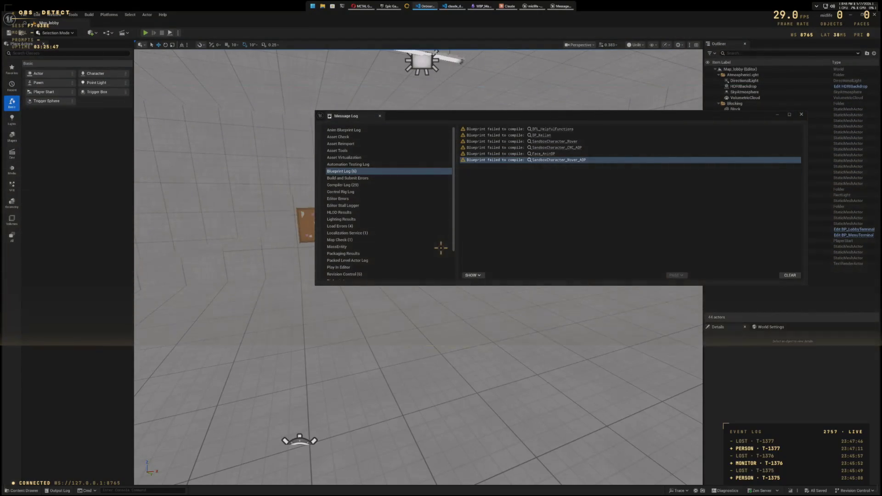
Step: Close the Message Log and search the Plugins browser for 'Draw Debug'
{"action": "left_click", "coordinate": [802, 115]}
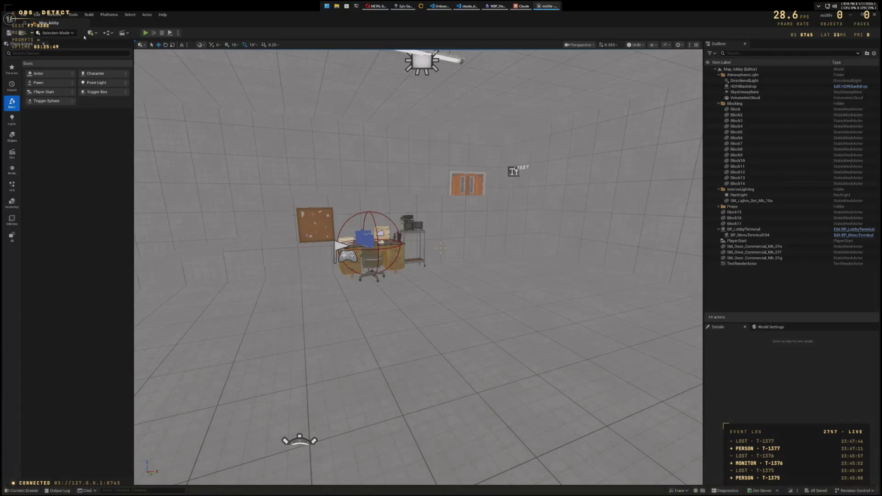
{"action": "left_click", "coordinate": [38, 14]}
{"action": "left_click", "coordinate": [64, 113]}
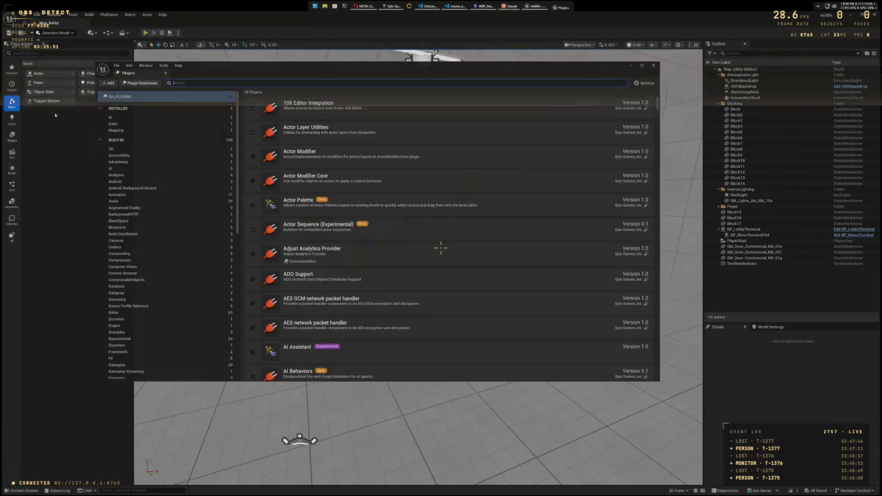
{"action": "left_click", "coordinate": [220, 76]}
{"action": "type", "text": "D"}
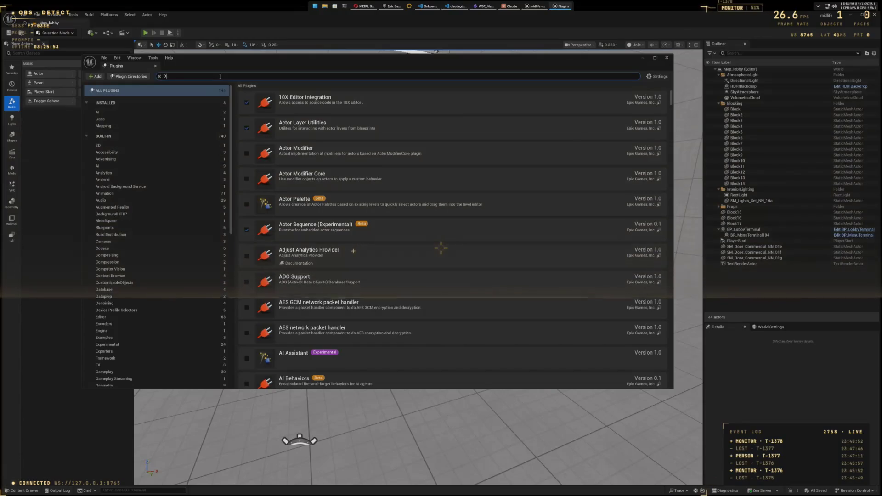
{"action": "type", "text": "raw Debug"}
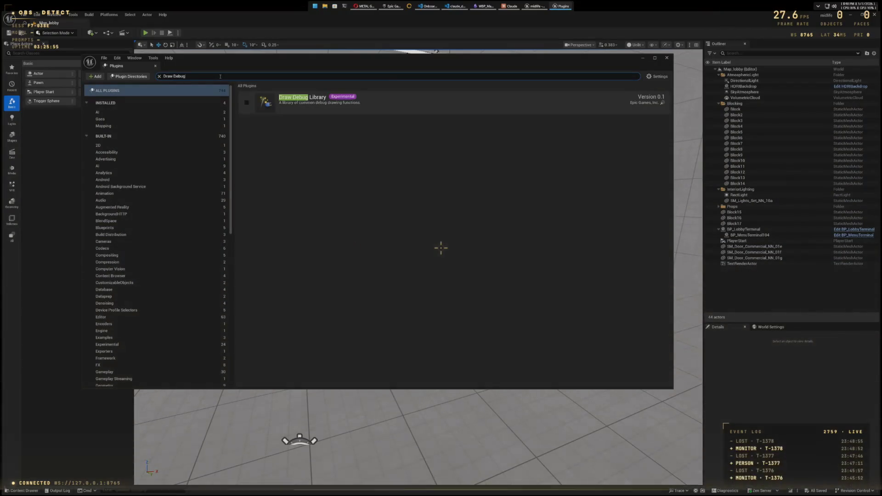
Step: Enable Draw Debug Library, restart the editor, and close the Plugins window
{"action": "left_click", "coordinate": [483, 272]}
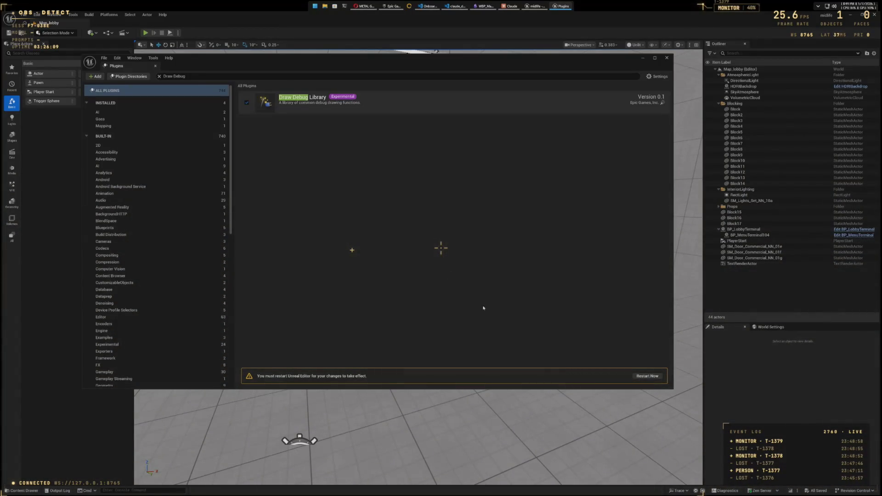
{"action": "left_click", "coordinate": [647, 375]}
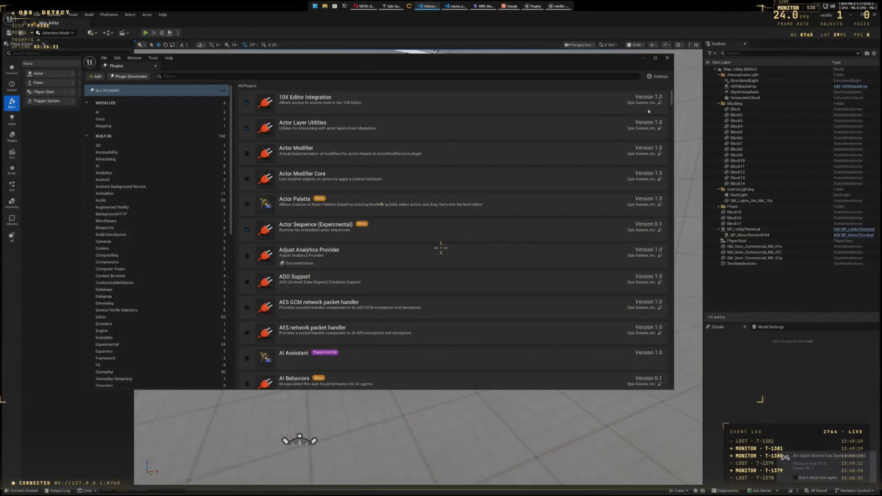
{"action": "key", "text": "alt+F4"}
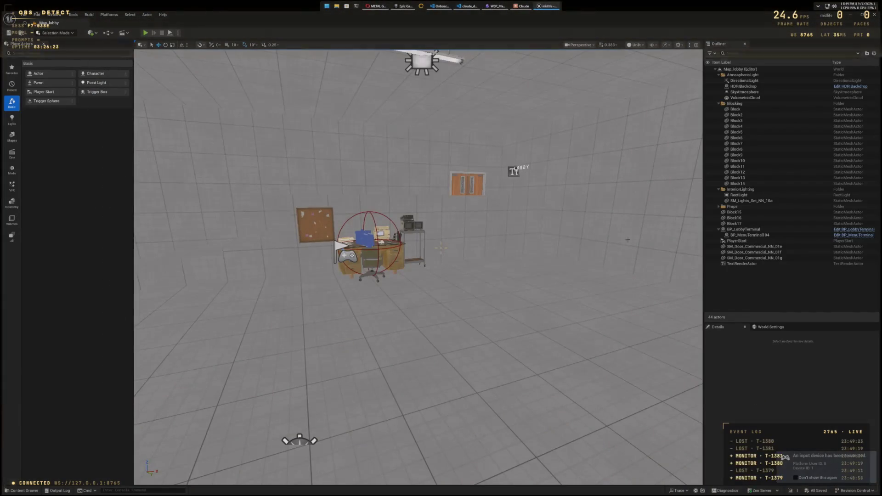
Step: Open the SandboxCharacter_CMC_ABP animation blueprint from the Content Drawer's Blueprints folder
{"action": "key", "text": "ctrl+space"}
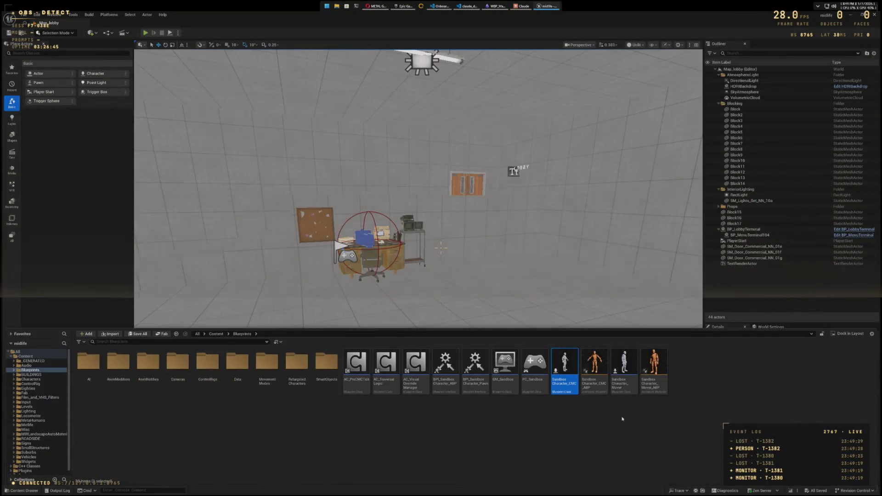
{"action": "double_click", "coordinate": [594, 363]}
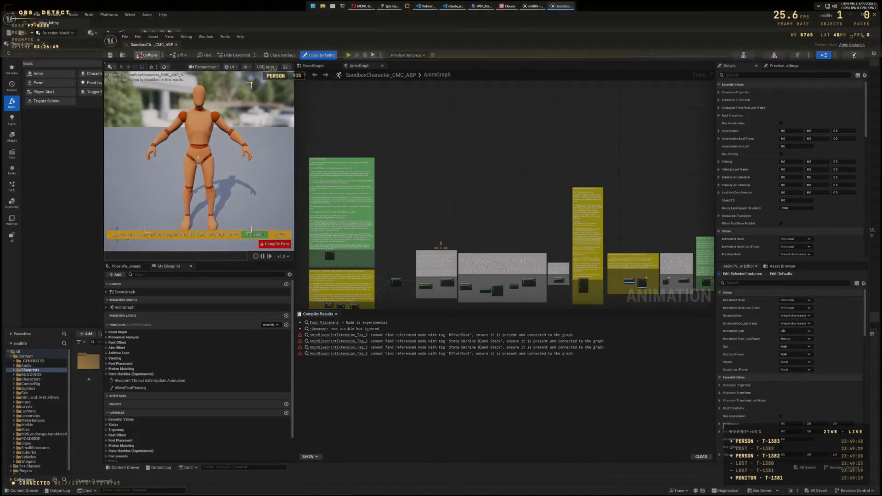
Step: Recompile SandboxCharacter_CMC_ABP and select all compiler messages about missing tagged nodes
{"action": "left_click", "coordinate": [146, 55]}
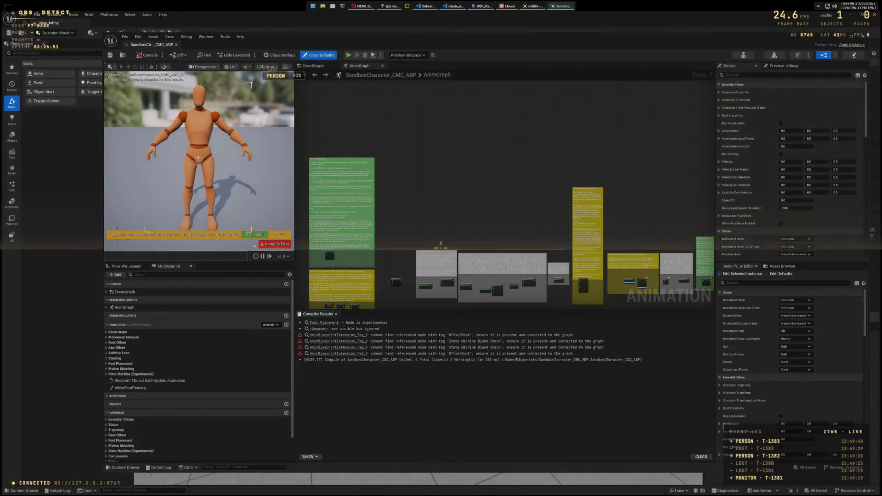
{"action": "left_click", "coordinate": [480, 341]}
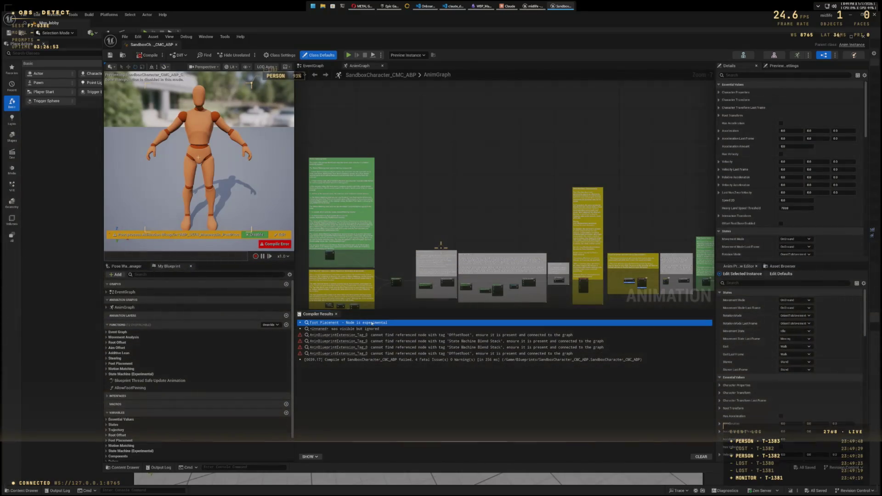
{"action": "left_click", "coordinate": [637, 361], "text": "shift"}
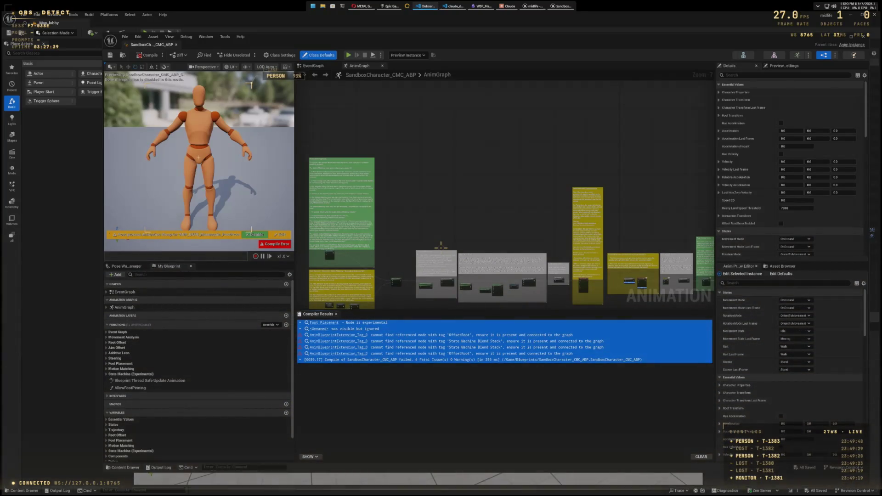
Step: Pan across the AnimGraph from Output Pose through Leg IK, Offset Root Bone and Blend Poses
{"action": "mouse_move", "coordinate": [568, 224]}
{"action": "left_mouse_down"}
{"action": "mouse_move", "coordinate": [518, 205]}
{"action": "mouse_move", "coordinate": [503, 144]}
{"action": "left_mouse_up"}
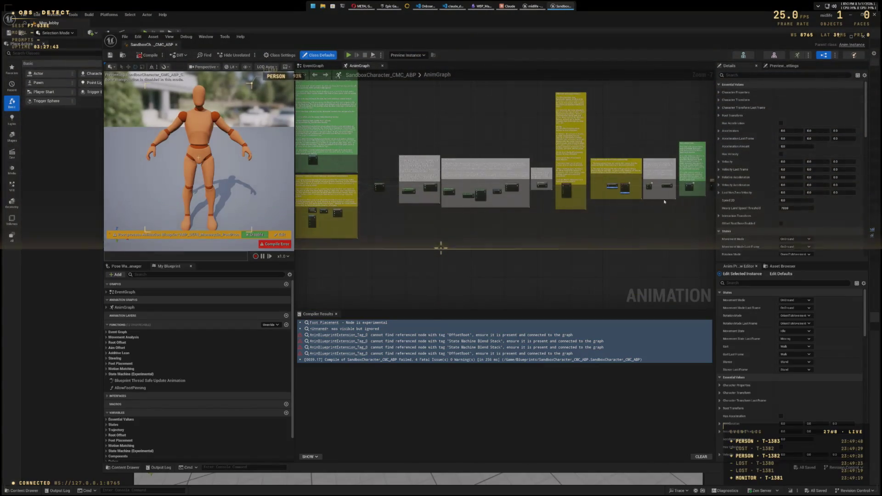
{"action": "scroll", "coordinate": [665, 202], "scroll_direction": "up", "scroll_amount": 6}
{"action": "left_click_drag", "start_coordinate": [585, 255], "coordinate": [392, 247]}
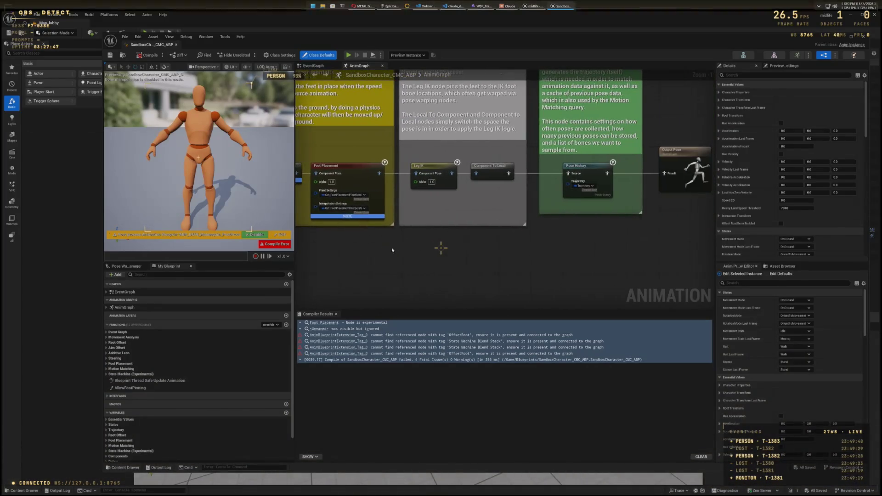
{"action": "mouse_move", "coordinate": [640, 246]}
{"action": "left_mouse_down"}
{"action": "mouse_move", "coordinate": [452, 254]}
{"action": "mouse_move", "coordinate": [647, 257]}
{"action": "left_mouse_up"}
{"action": "left_click_drag", "start_coordinate": [448, 250], "coordinate": [662, 258]}
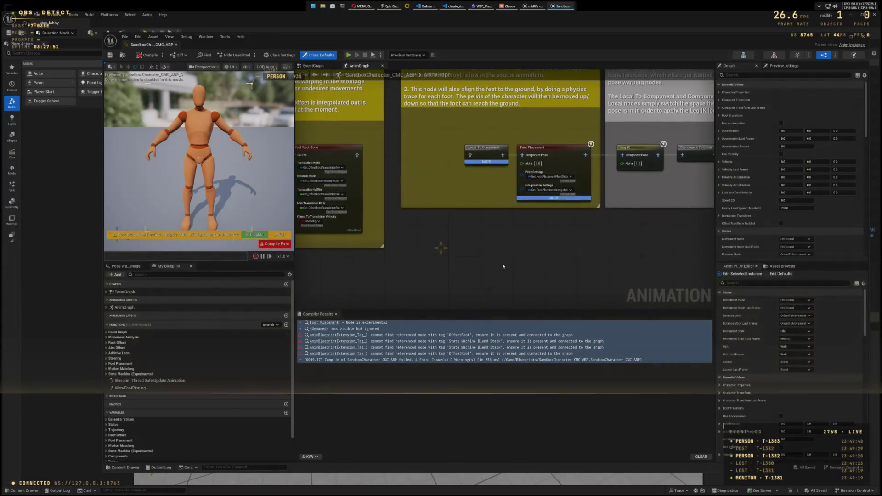
{"action": "left_click_drag", "start_coordinate": [370, 274], "coordinate": [574, 268]}
{"action": "left_click_drag", "start_coordinate": [440, 247], "coordinate": [705, 262]}
Step: Center the Blend Stack comment block and select the Blend Stack node
{"action": "mouse_move", "coordinate": [527, 259]}
{"action": "left_mouse_down"}
{"action": "mouse_move", "coordinate": [615, 256]}
{"action": "mouse_move", "coordinate": [626, 233]}
{"action": "mouse_move", "coordinate": [702, 238]}
{"action": "left_mouse_up"}
{"action": "mouse_move", "coordinate": [613, 201]}
{"action": "left_mouse_down"}
{"action": "mouse_move", "coordinate": [648, 201]}
{"action": "mouse_move", "coordinate": [641, 260]}
{"action": "left_mouse_up"}
{"action": "mouse_move", "coordinate": [639, 129]}
{"action": "left_mouse_down"}
{"action": "mouse_move", "coordinate": [636, 270]}
{"action": "mouse_move", "coordinate": [636, 168]}
{"action": "left_mouse_up"}
{"action": "left_click_drag", "start_coordinate": [642, 226], "coordinate": [633, 174]}
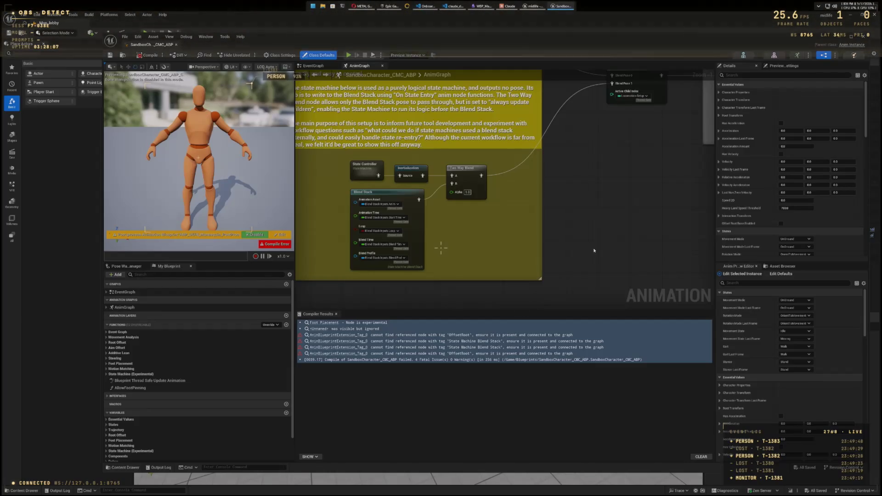
{"action": "mouse_move", "coordinate": [582, 259]}
{"action": "left_mouse_down"}
{"action": "mouse_move", "coordinate": [668, 266]}
{"action": "mouse_move", "coordinate": [658, 270]}
{"action": "left_mouse_up"}
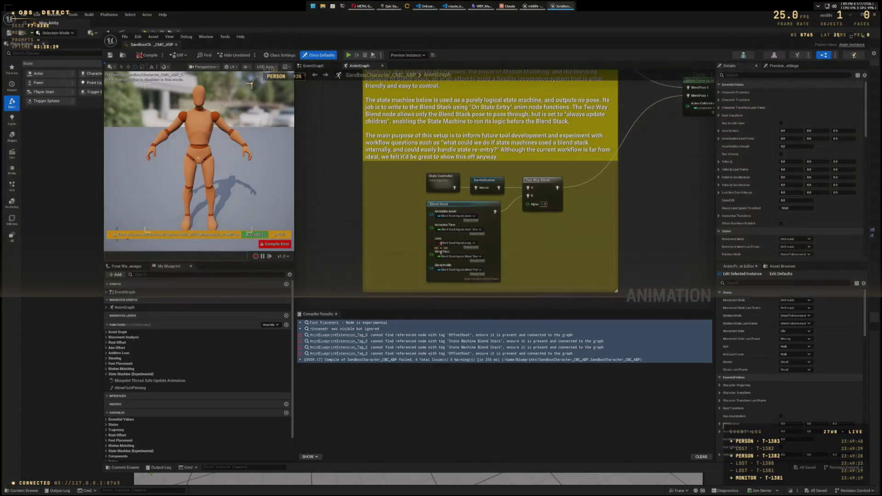
{"action": "left_click", "coordinate": [480, 207]}
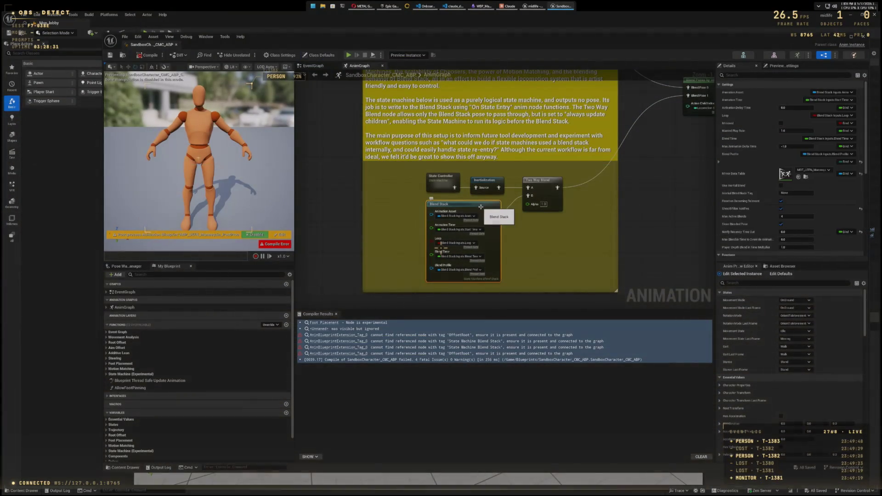
Step: Filter the Blend Stack node's Details by 'tag' to reveal its State Machine Blend Stack tag
{"action": "left_click", "coordinate": [741, 75]}
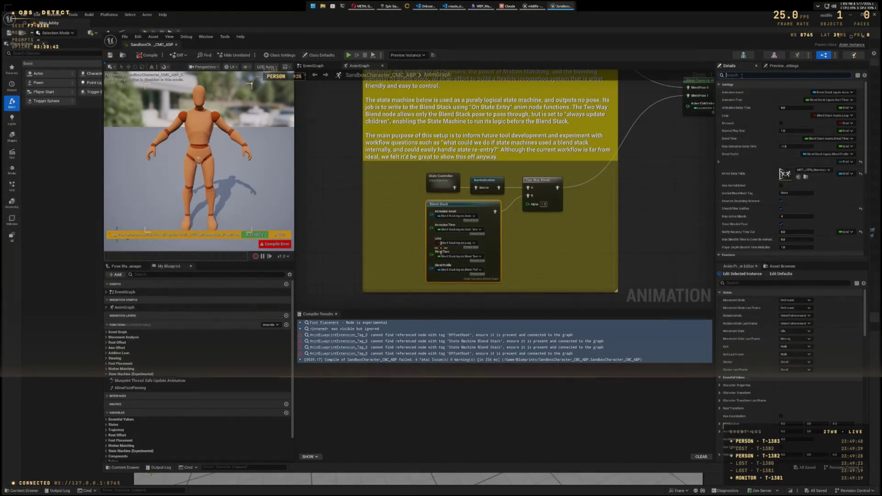
{"action": "type", "text": "tag"}
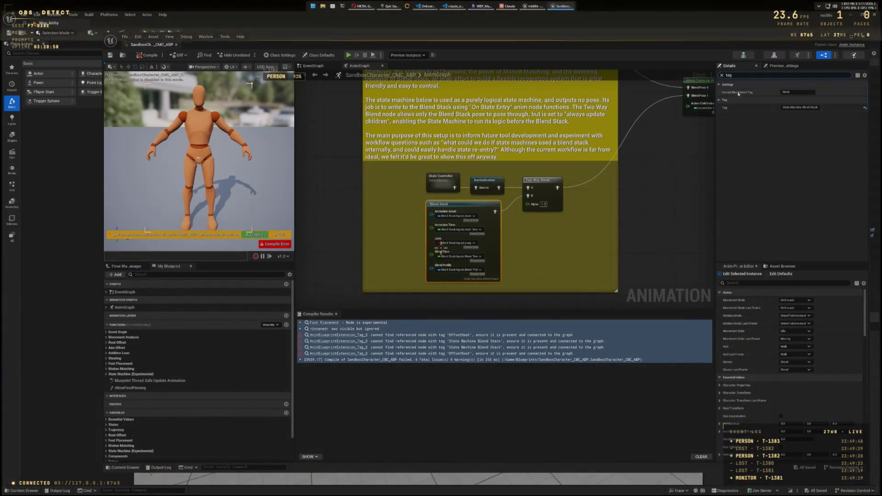
Step: Move to the Offset Root Bone node and select it to check its OffsetRoot tag
{"action": "mouse_move", "coordinate": [668, 169]}
{"action": "left_mouse_down"}
{"action": "mouse_move", "coordinate": [675, 242]}
{"action": "mouse_move", "coordinate": [577, 158]}
{"action": "left_mouse_up"}
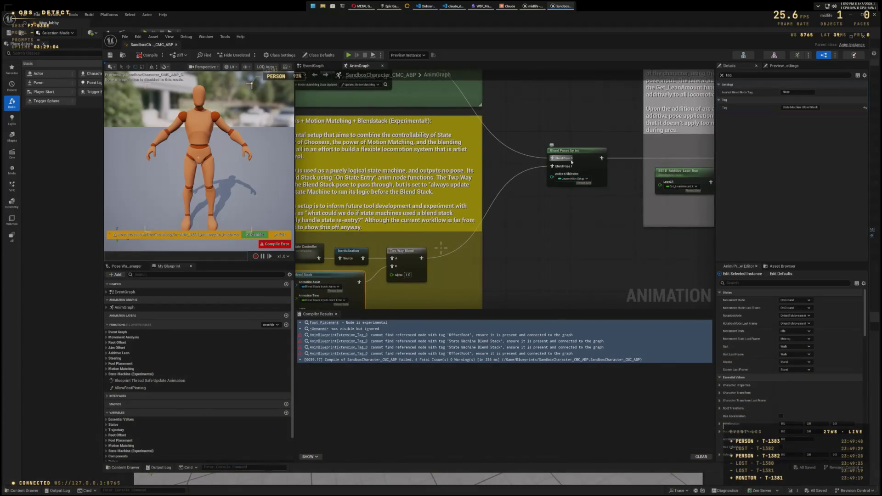
{"action": "left_click_drag", "start_coordinate": [630, 233], "coordinate": [457, 231]}
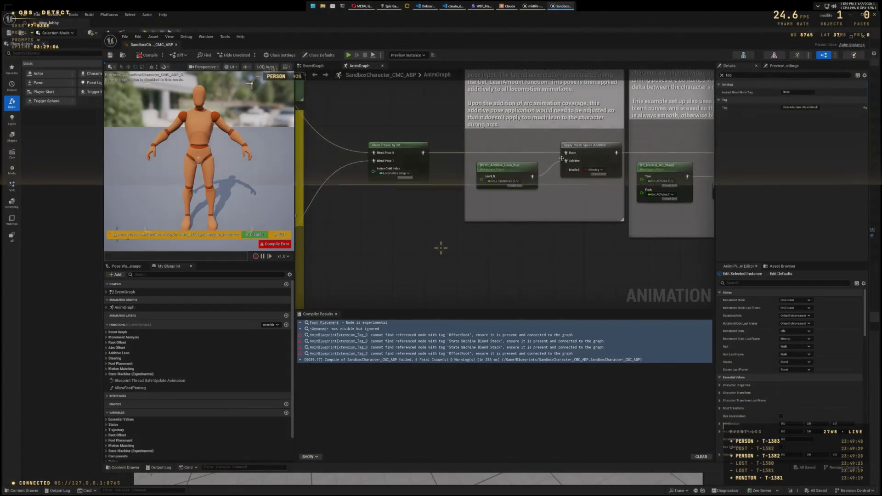
{"action": "scroll", "coordinate": [471, 252], "scroll_direction": "right", "scroll_amount": 5}
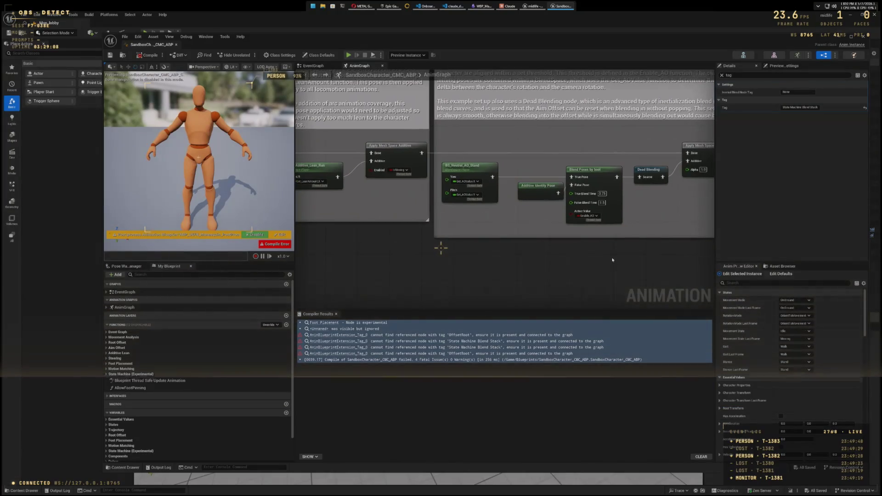
{"action": "scroll", "coordinate": [471, 253], "scroll_direction": "right", "scroll_amount": 3}
{"action": "scroll", "coordinate": [456, 262], "scroll_direction": "right", "scroll_amount": 4}
{"action": "scroll", "coordinate": [456, 263], "scroll_direction": "right", "scroll_amount": 1}
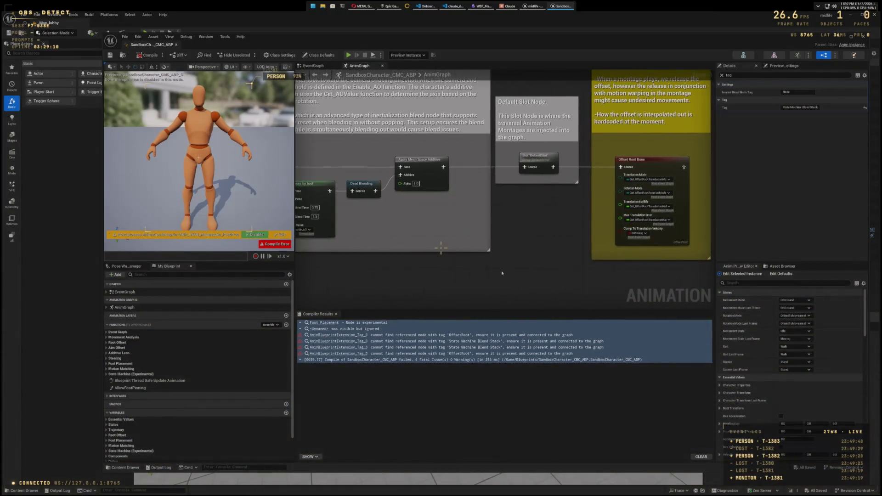
{"action": "scroll", "coordinate": [581, 271], "scroll_direction": "right", "scroll_amount": 5}
{"action": "left_click", "coordinate": [462, 174]}
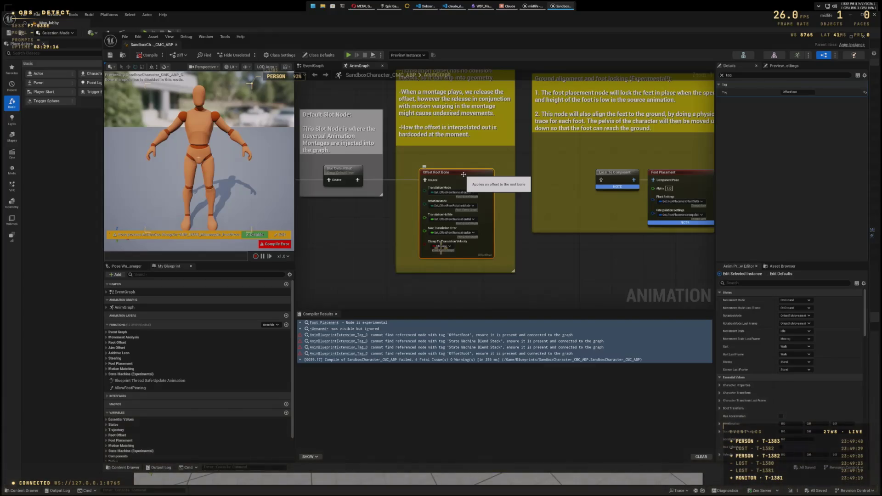
Step: Wire Offset Root Bone's output into Local To Component and recompile the blueprint
{"action": "left_click_drag", "start_coordinate": [635, 256], "coordinate": [500, 258]}
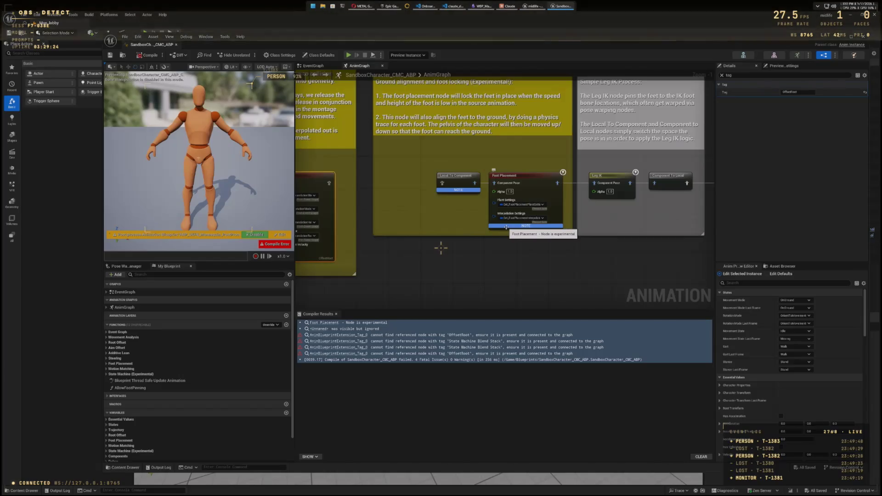
{"action": "left_click_drag", "start_coordinate": [665, 260], "coordinate": [449, 282]}
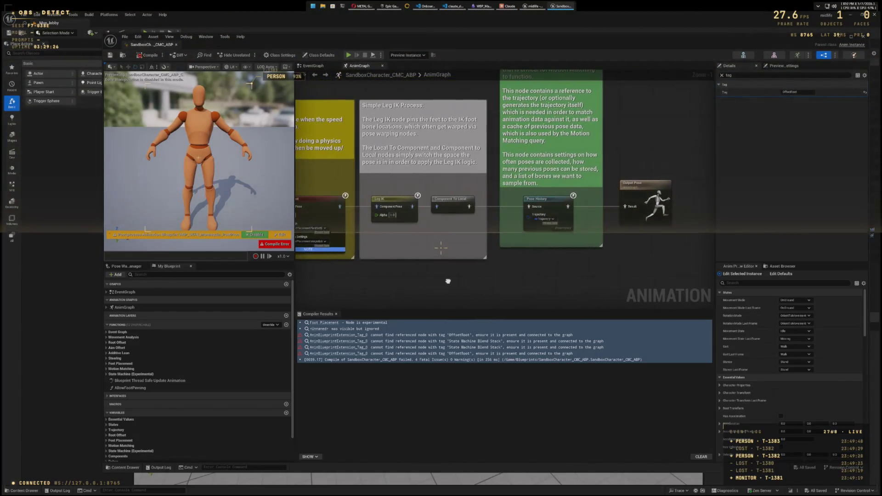
{"action": "mouse_move", "coordinate": [623, 269]}
{"action": "left_mouse_down"}
{"action": "mouse_move", "coordinate": [485, 278]}
{"action": "mouse_move", "coordinate": [582, 232]}
{"action": "left_mouse_up"}
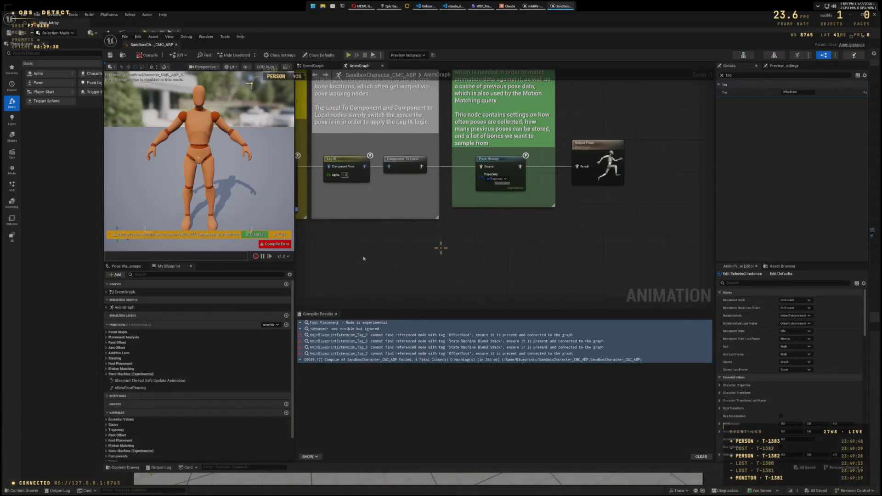
{"action": "left_click_drag", "start_coordinate": [363, 259], "coordinate": [569, 256]}
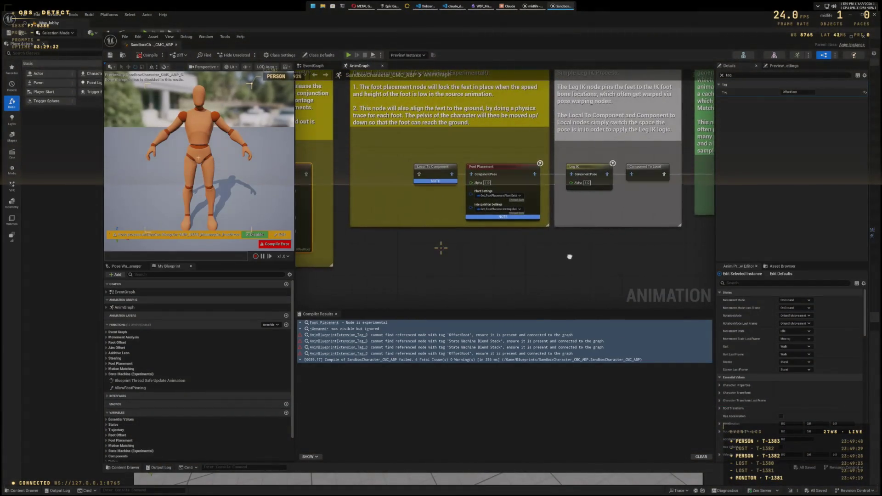
{"action": "mouse_move", "coordinate": [449, 250]}
{"action": "left_mouse_down"}
{"action": "mouse_move", "coordinate": [576, 254]}
{"action": "mouse_move", "coordinate": [585, 293]}
{"action": "mouse_move", "coordinate": [579, 264]}
{"action": "left_mouse_up"}
{"action": "left_click_drag", "start_coordinate": [437, 191], "coordinate": [544, 190]}
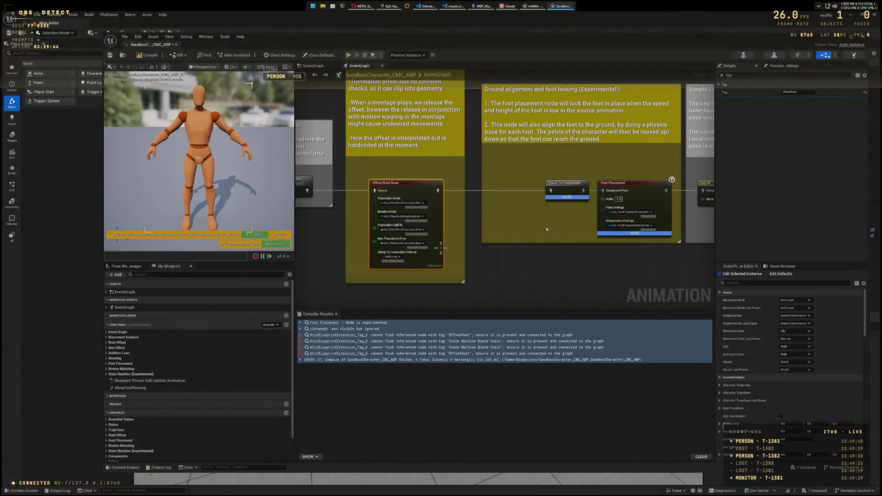
{"action": "left_click", "coordinate": [141, 56]}
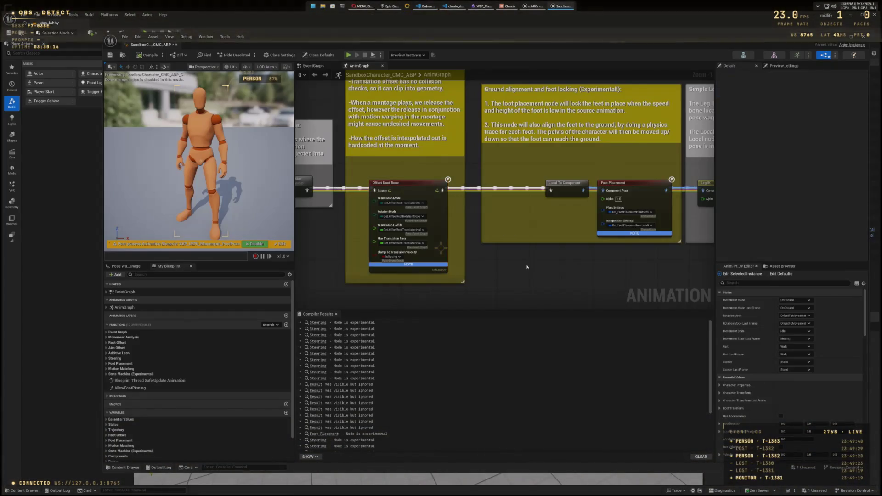
Step: Close the animation blueprint editor and bring up Save Content with Ctrl+Shift+S
{"action": "left_click", "coordinate": [866, 40]}
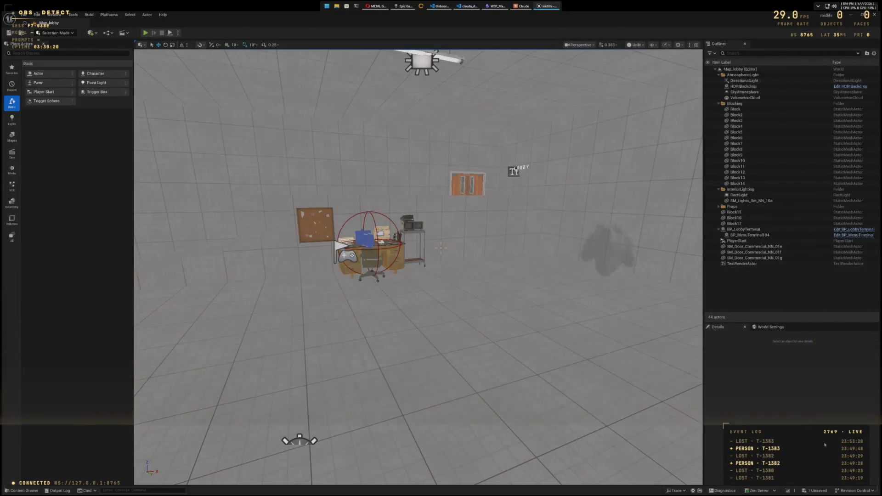
{"action": "key", "text": "ctrl+shift+s"}
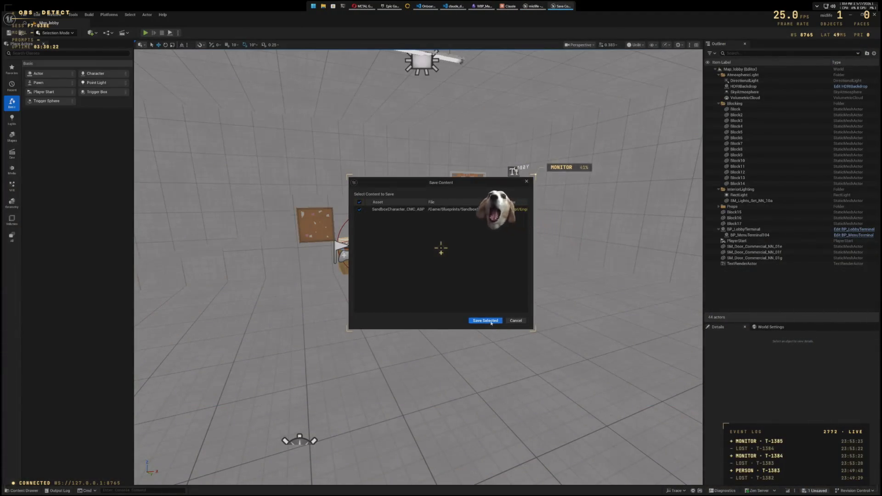
Step: Save SandboxCharacter_CMC_ABP with Save Selected and show the lobby level's World Settings
{"action": "left_click", "coordinate": [490, 321]}
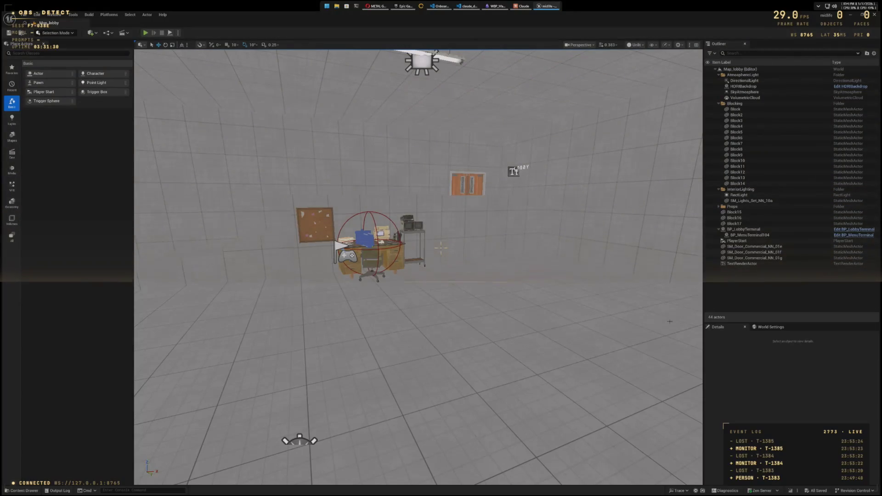
{"action": "left_click", "coordinate": [767, 327]}
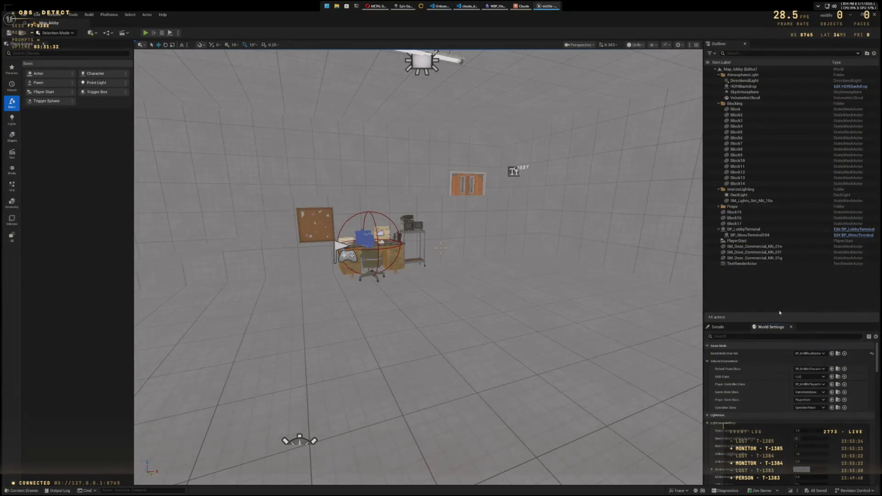
Step: Set the lobby level's GameMode Override to GM_Sandbox
{"action": "left_click", "coordinate": [822, 353]}
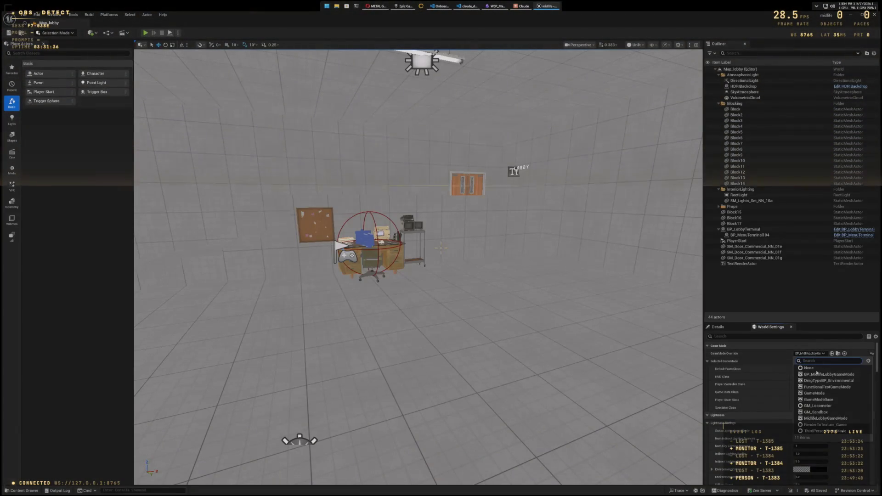
{"action": "left_click", "coordinate": [816, 412]}
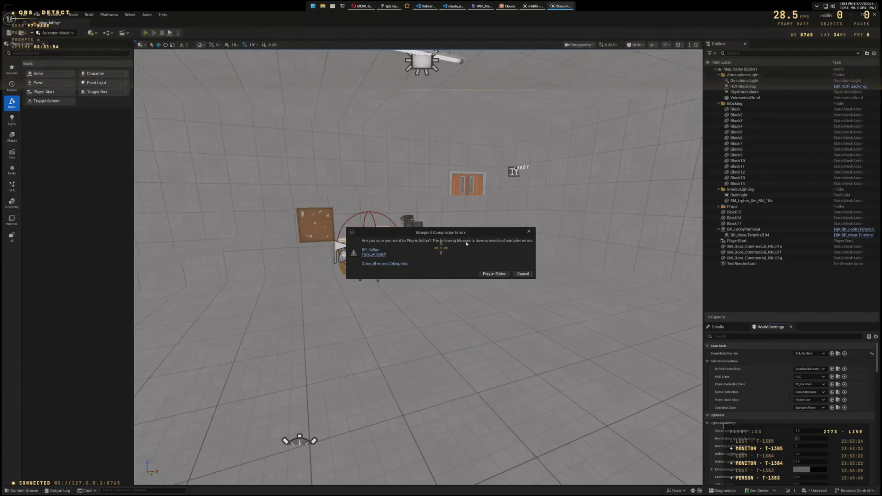
Step: Play the level despite compile errors and run the character up the stairs and along the wall
{"action": "left_click", "coordinate": [495, 273]}
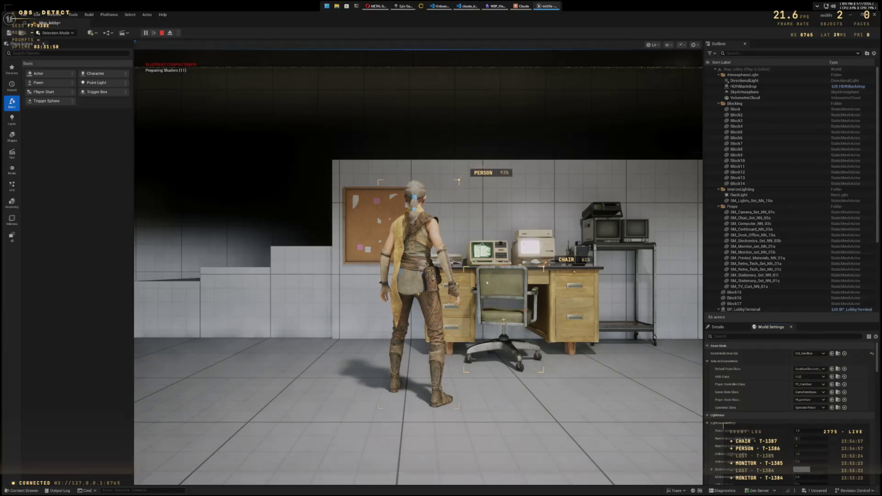
{"action": "left_click", "coordinate": [487, 282]}
{"action": "key", "text": "w"}
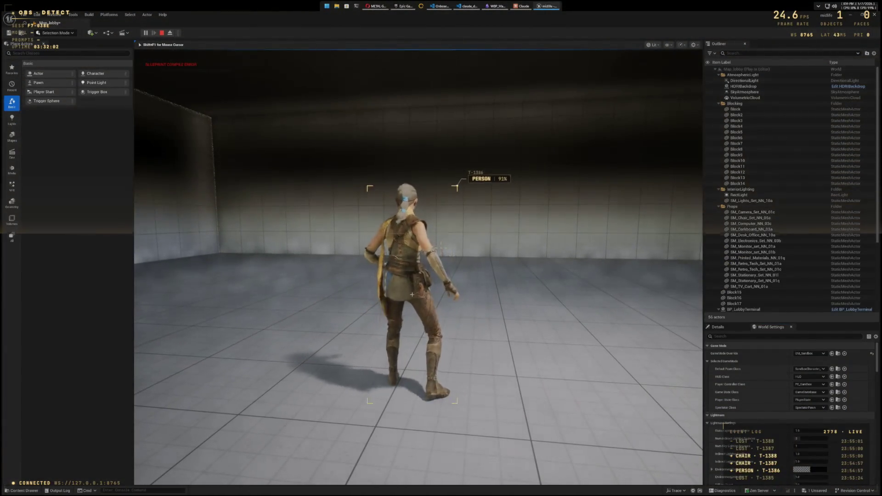
{"action": "key", "text": "a"}
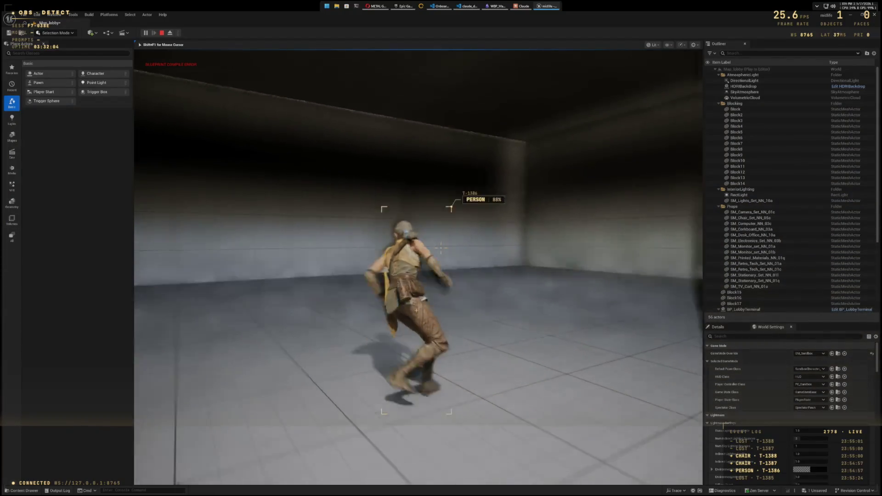
{"action": "key", "text": "w"}
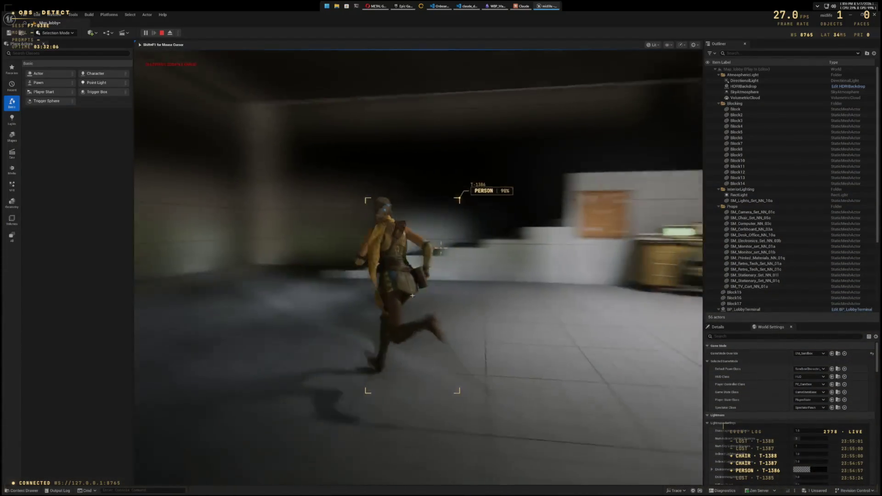
{"action": "key", "text": "space"}
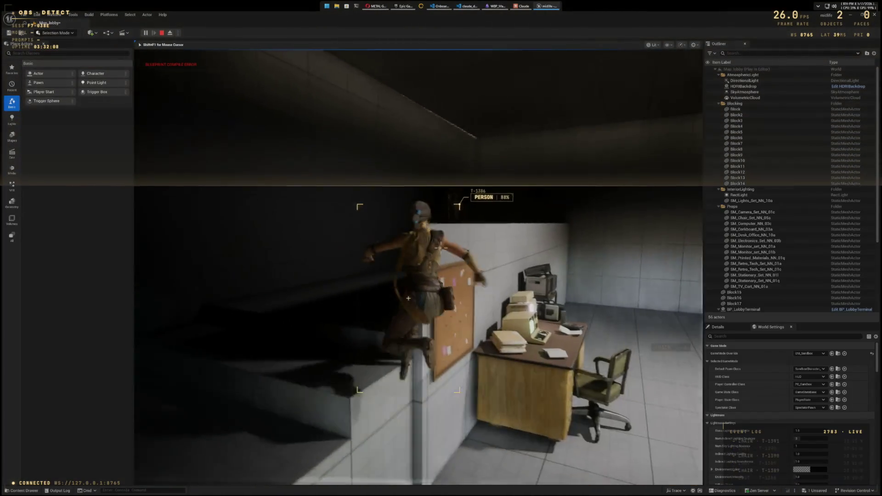
{"action": "key", "text": "space"}
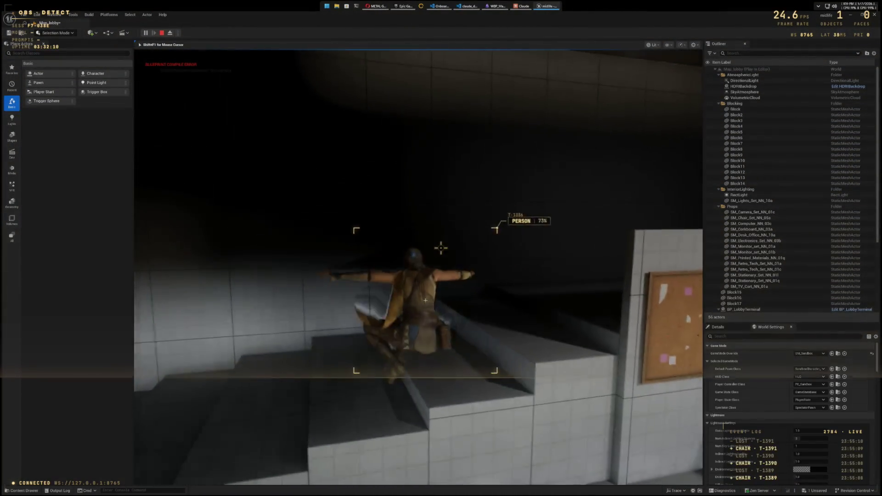
{"action": "key", "text": "w"}
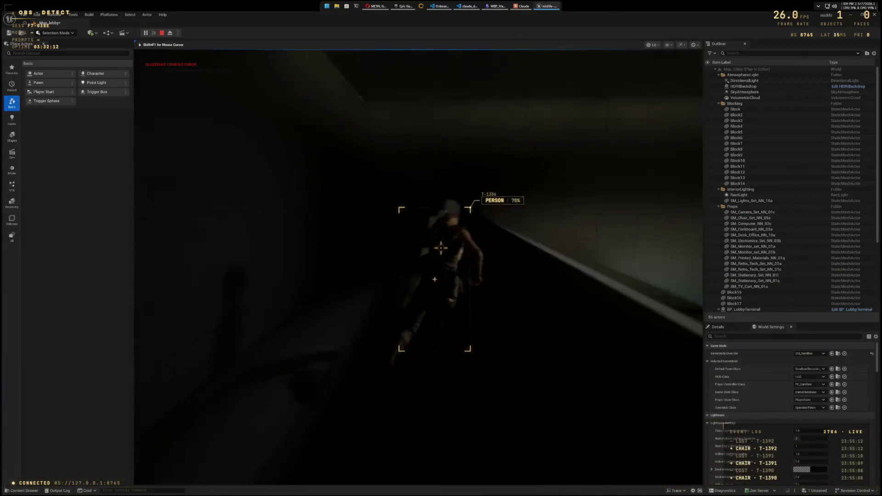
{"action": "key", "text": "w"}
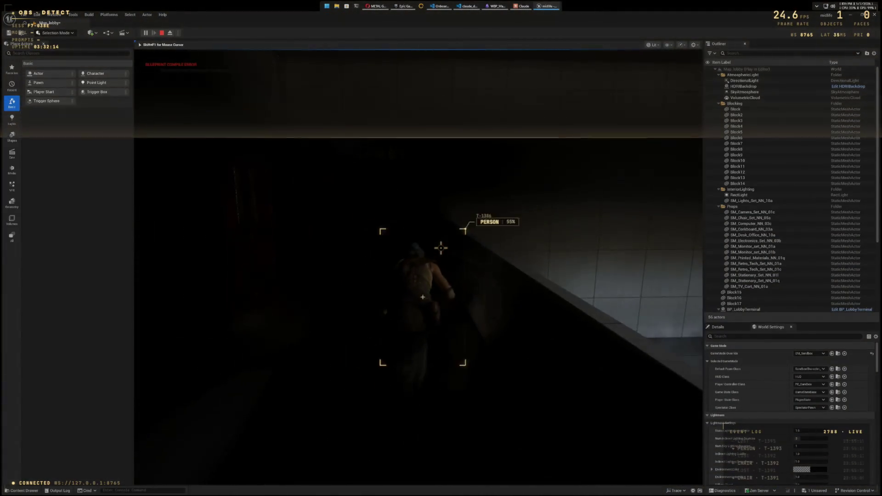
{"action": "key", "text": "w"}
{"action": "key", "text": "w"}
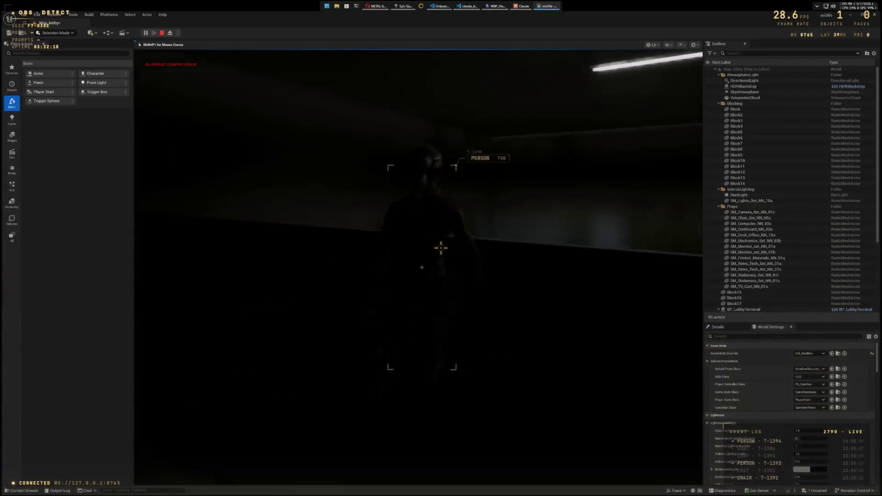
{"action": "key", "text": "w"}
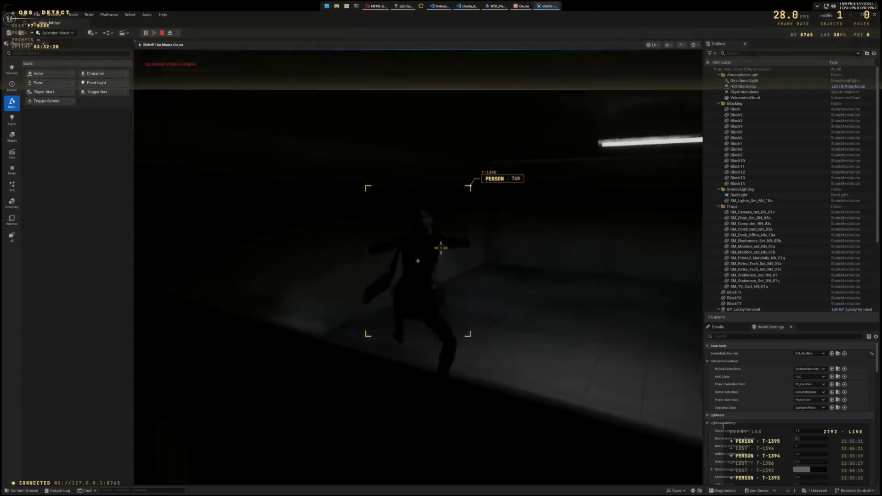
{"action": "key", "text": "w"}
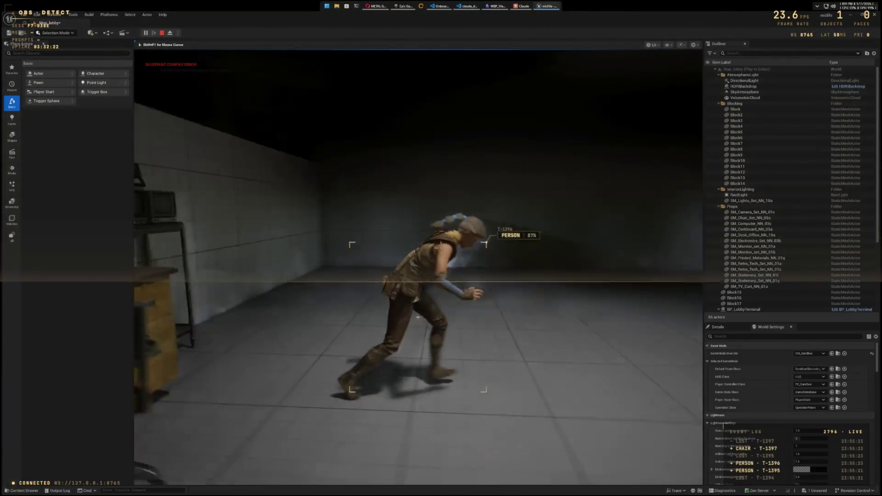
Step: Run and jump the character around the desk, stairs and ledge, then end the play session
{"action": "key", "text": "w"}
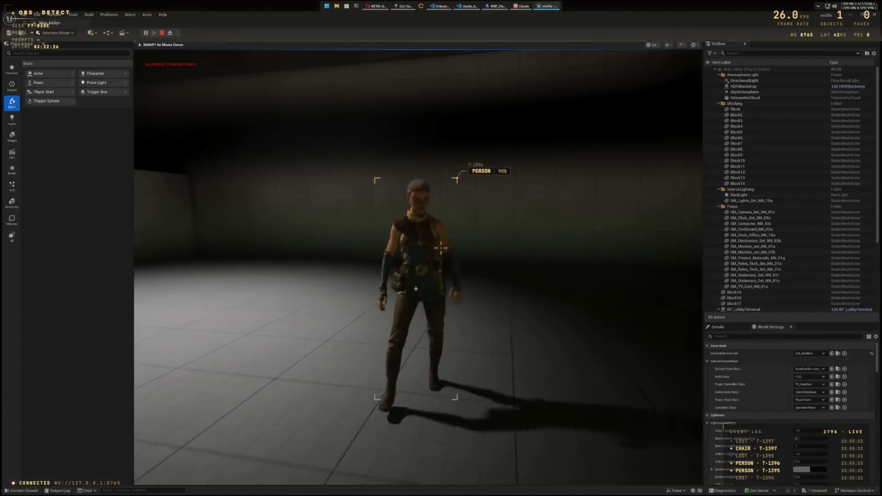
{"action": "key", "text": "s"}
{"action": "key", "text": "d"}
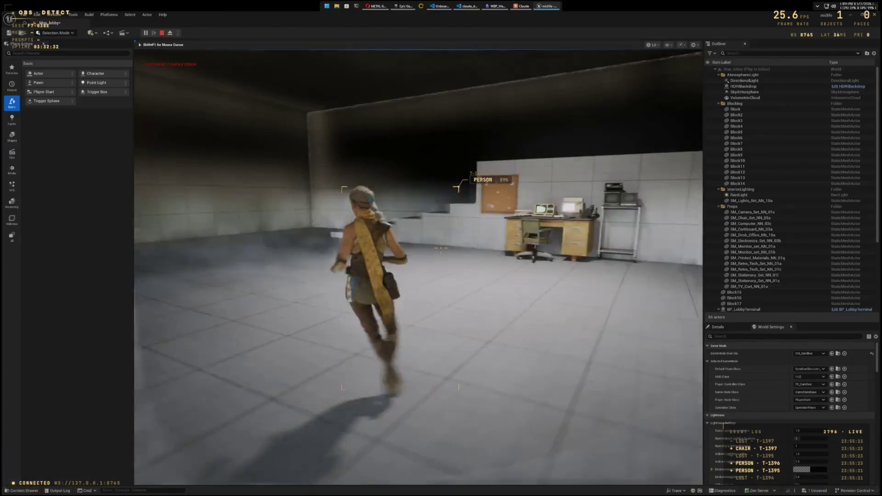
{"action": "key", "text": "a"}
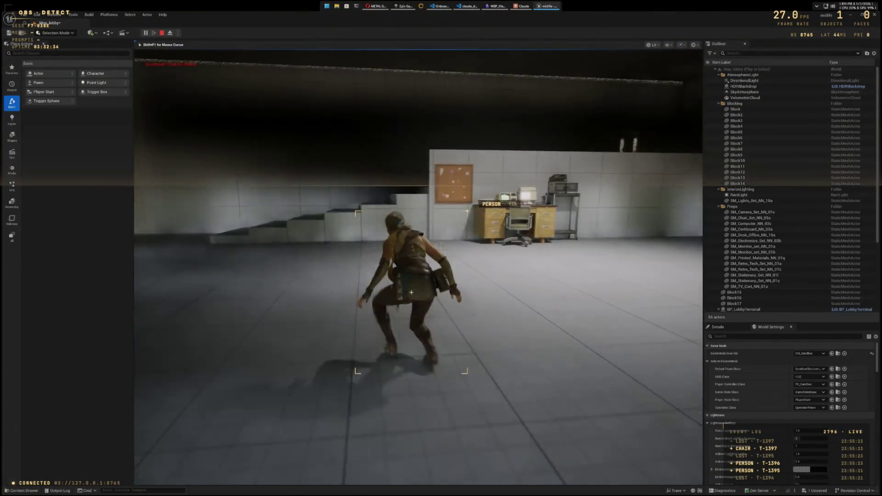
{"action": "key", "text": "w"}
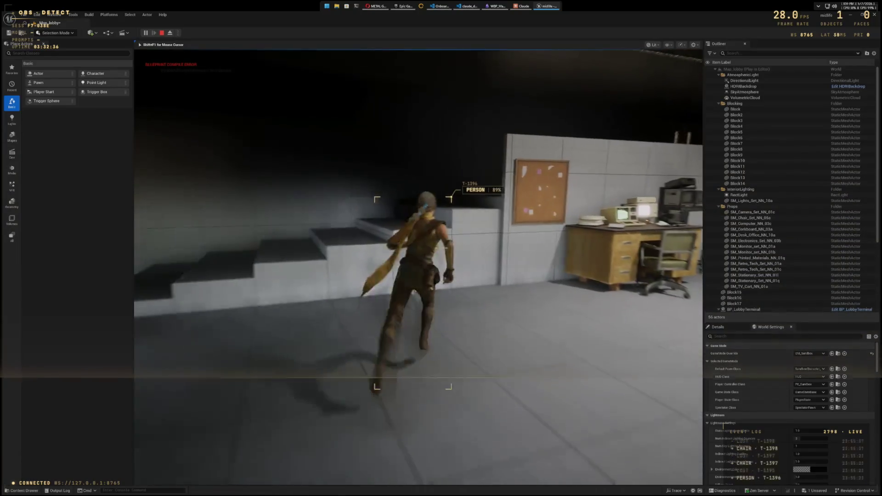
{"action": "key", "text": "space"}
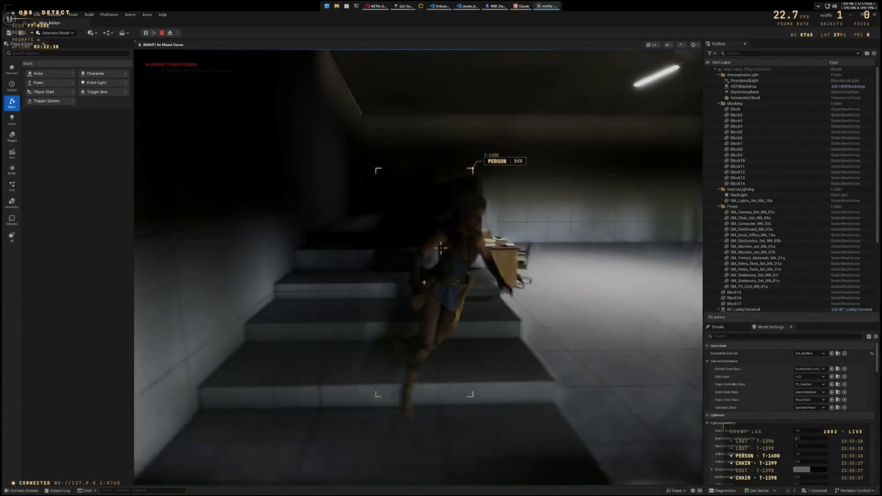
{"action": "key", "text": "space"}
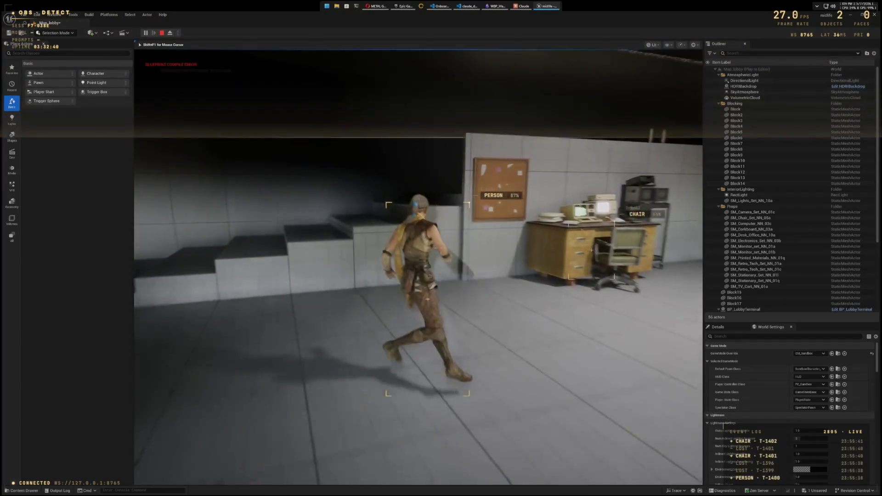
{"action": "key", "text": "space"}
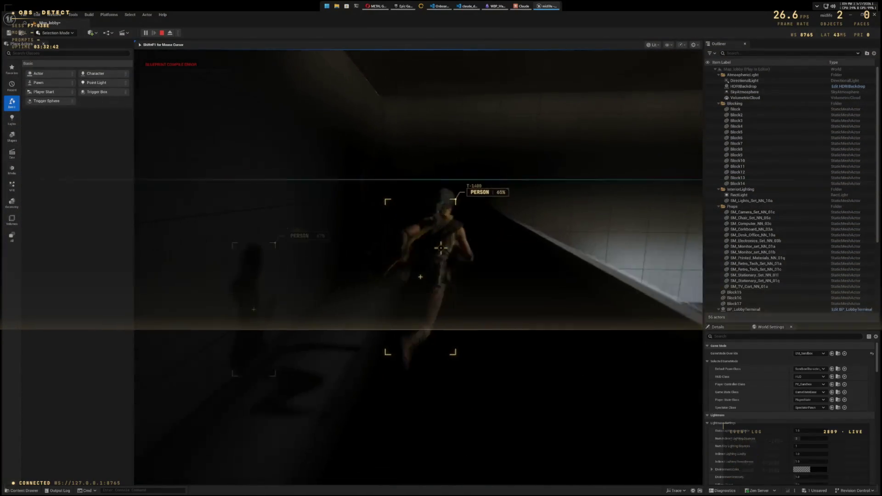
{"action": "key", "text": "space"}
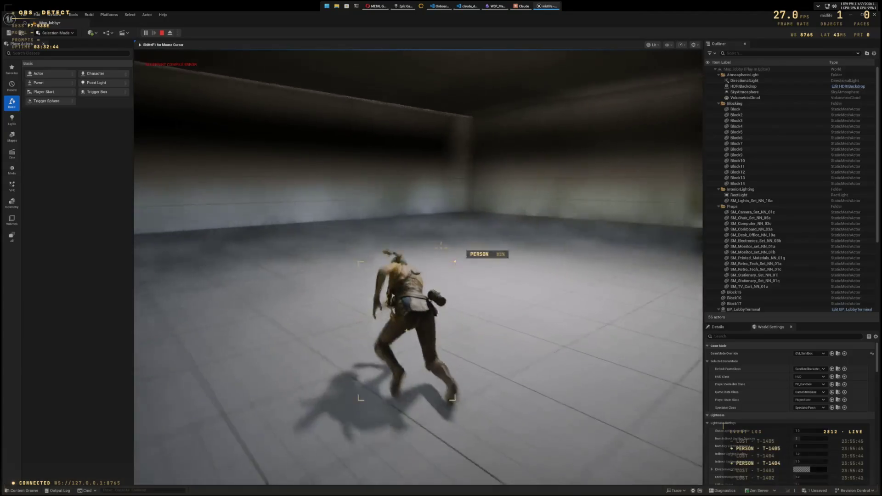
{"action": "key", "text": "space"}
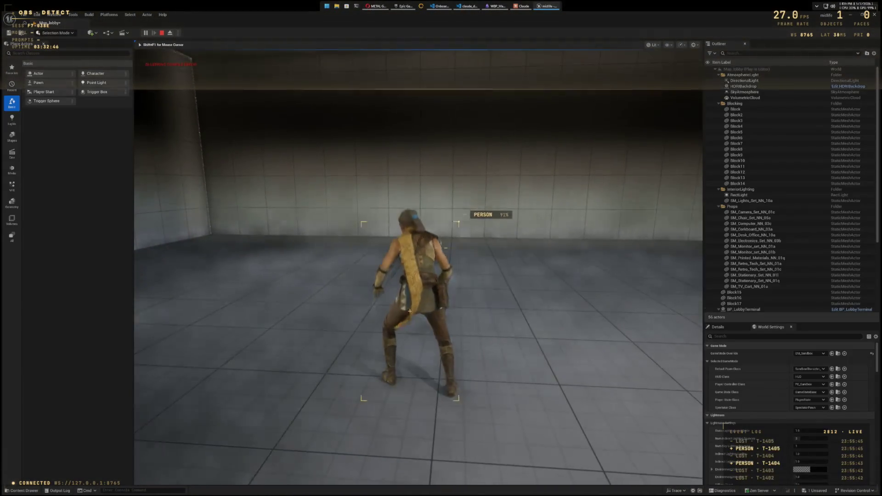
{"action": "key", "text": "w"}
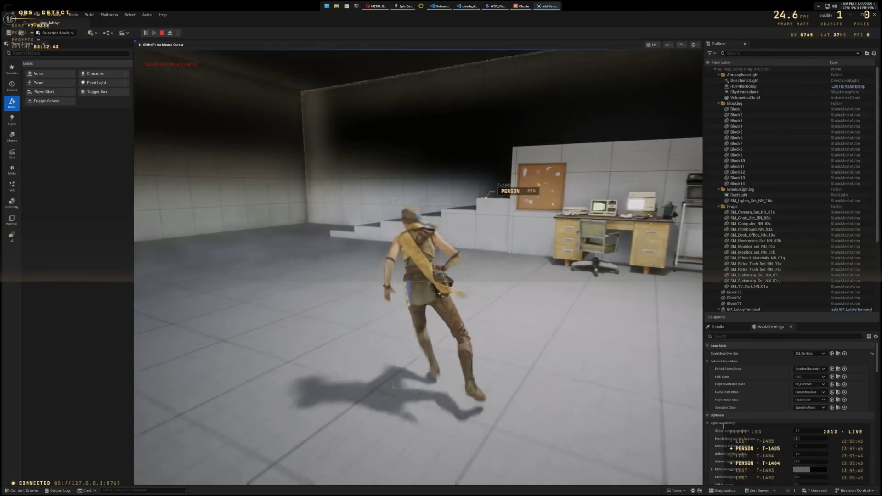
{"action": "key", "text": "a"}
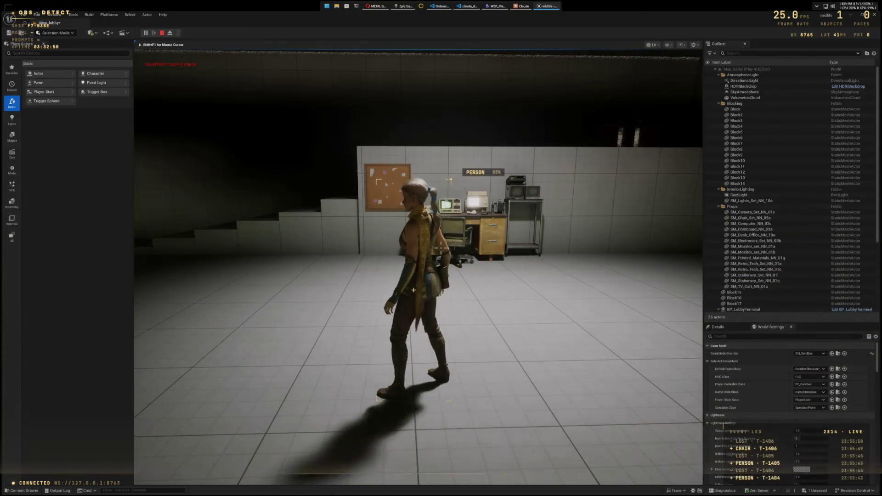
{"action": "key", "text": "Escape"}
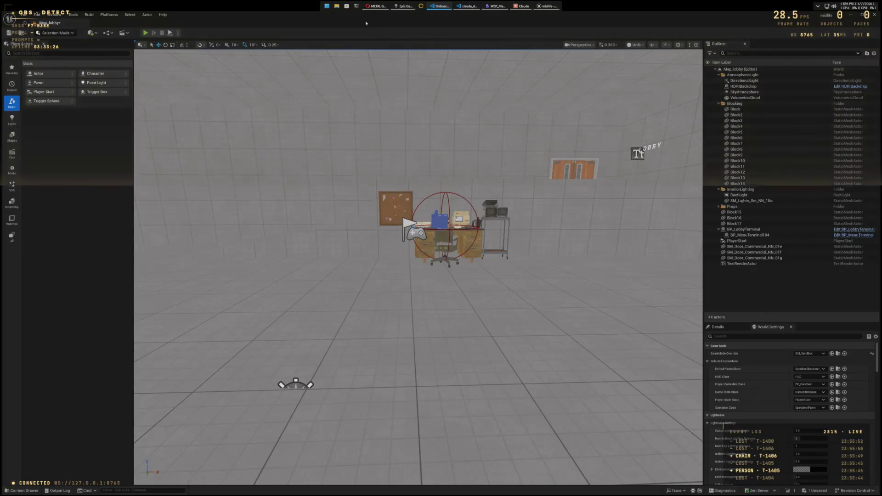
Step: Start Play-in-Editor and run the character around the desk, dark hall and walls
{"action": "left_click", "coordinate": [144, 35]}
{"action": "left_click", "coordinate": [144, 35]}
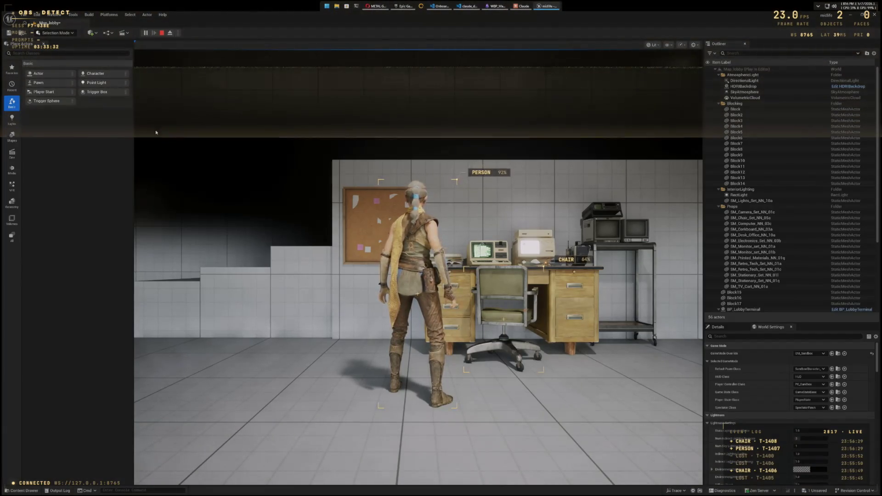
{"action": "key", "text": "w"}
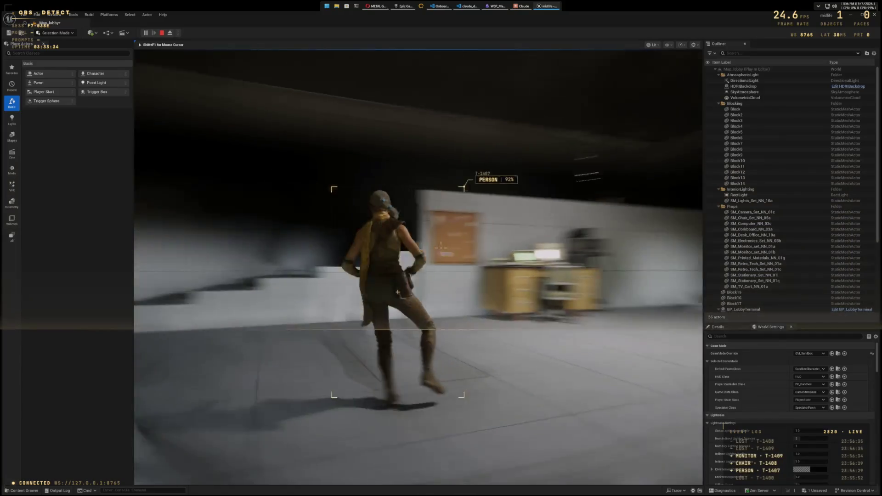
{"action": "key", "text": "w"}
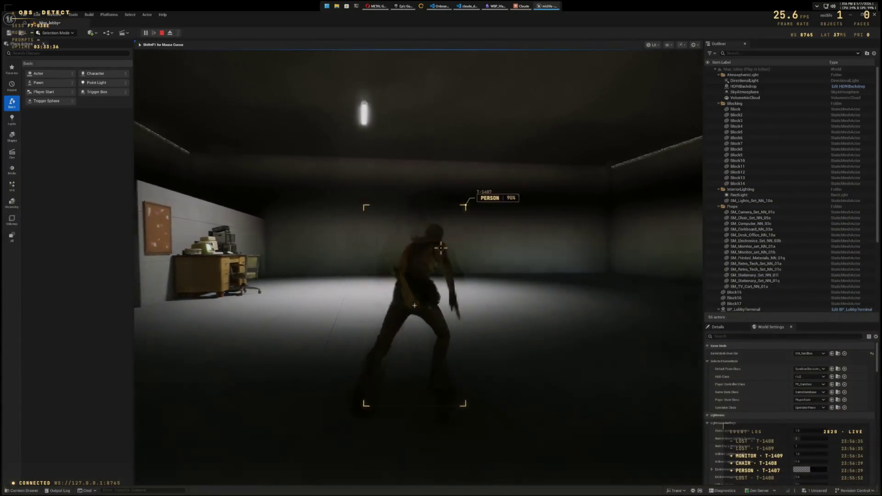
{"action": "key", "text": "w"}
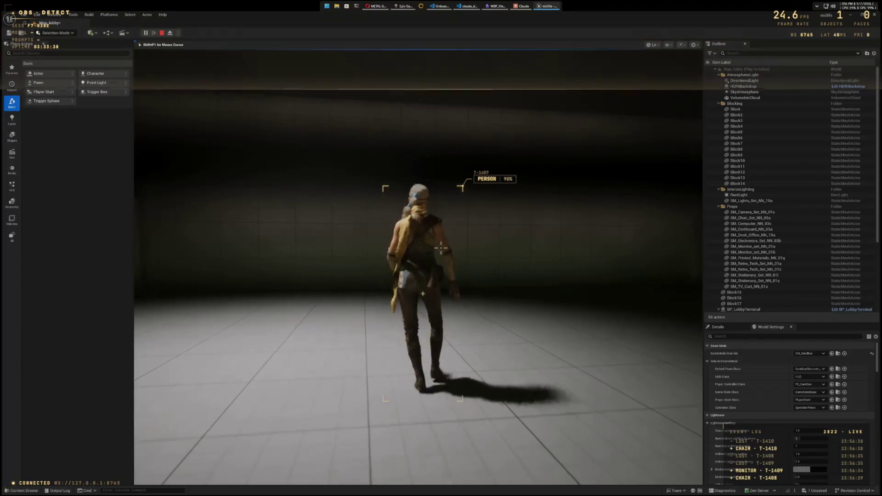
{"action": "key", "text": "w"}
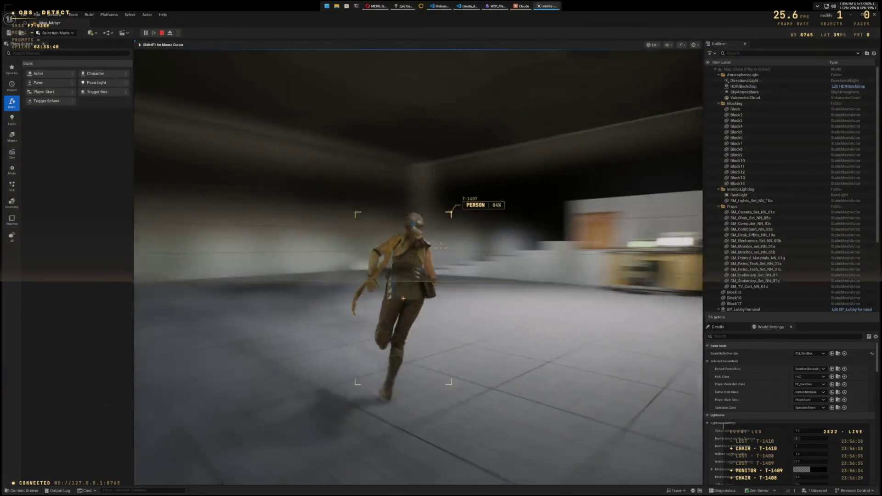
{"action": "key", "text": "w"}
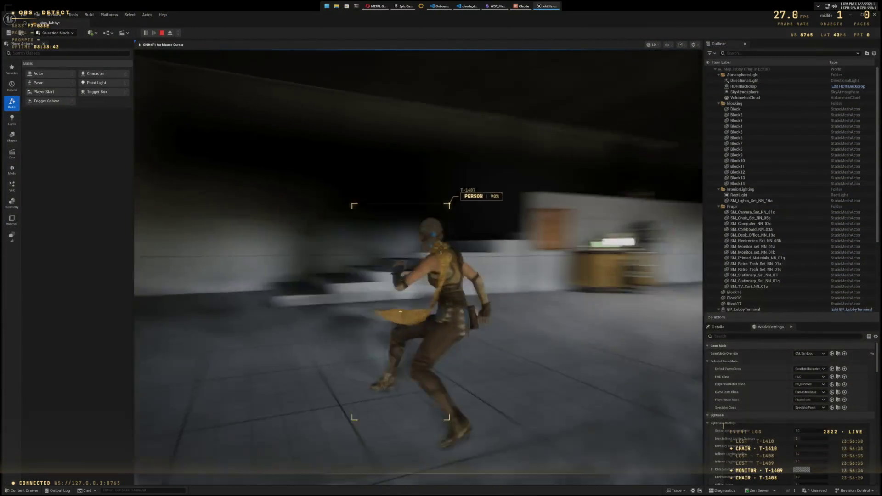
{"action": "key", "text": "w"}
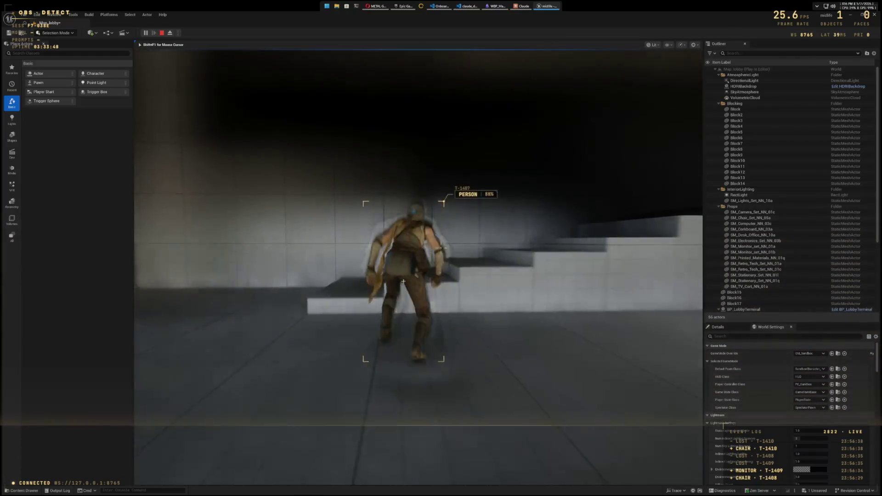
{"action": "key", "text": "w"}
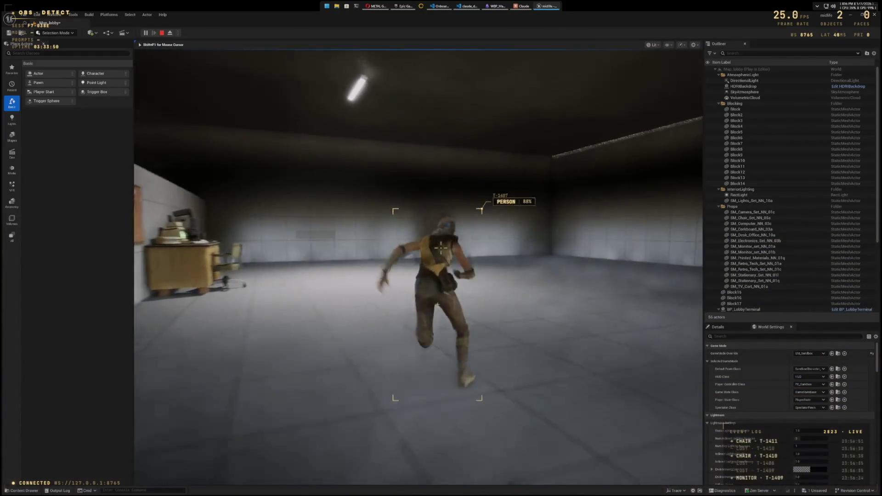
{"action": "key", "text": "w"}
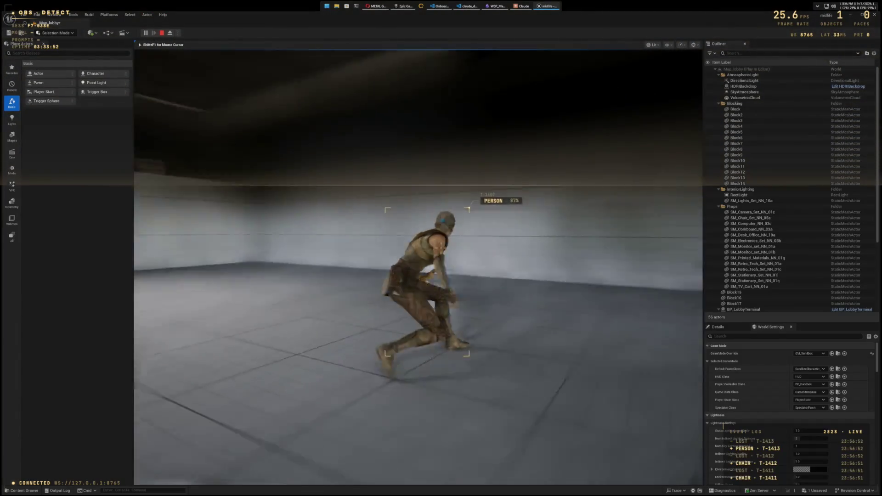
{"action": "key", "text": "w"}
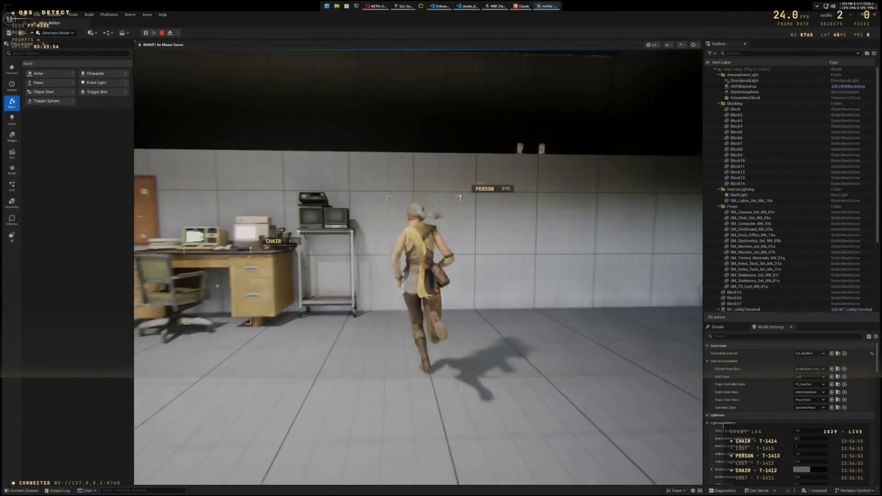
{"action": "key", "text": "w"}
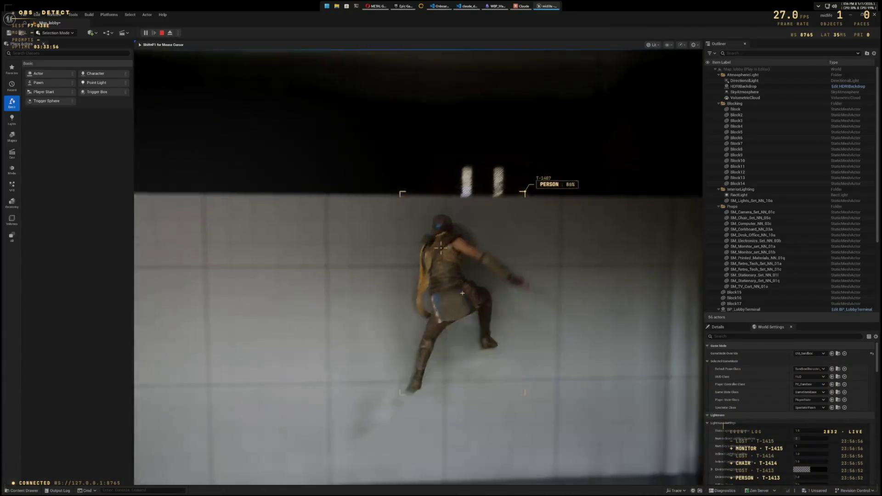
{"action": "key", "text": "w"}
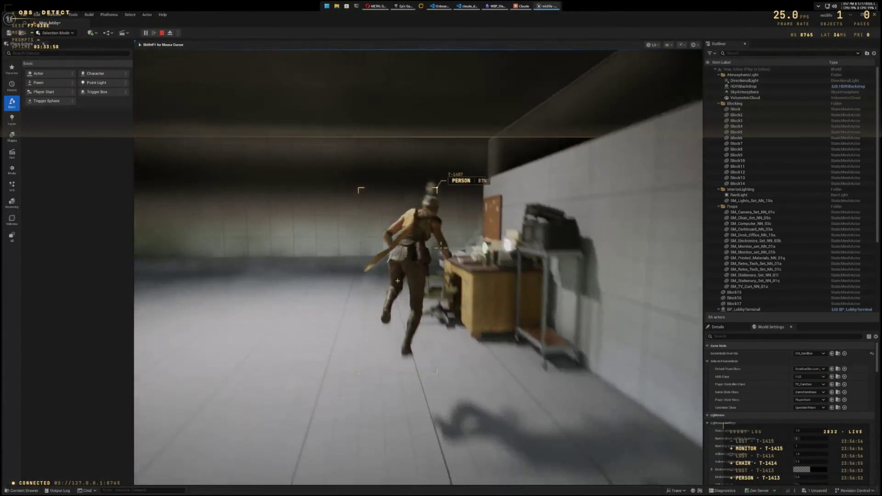
{"action": "key", "text": "w"}
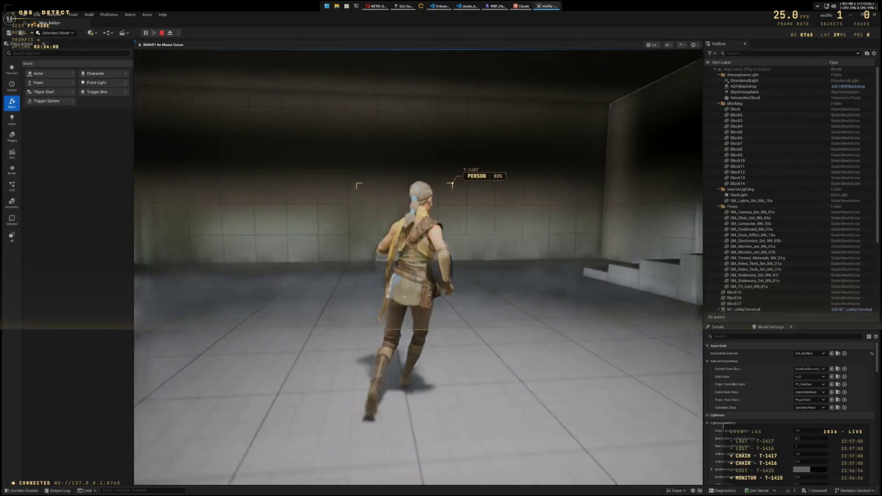
Step: Run the character left and back toward the camera, jump and climb the desk-side wall, then stop playing
{"action": "key", "text": "a"}
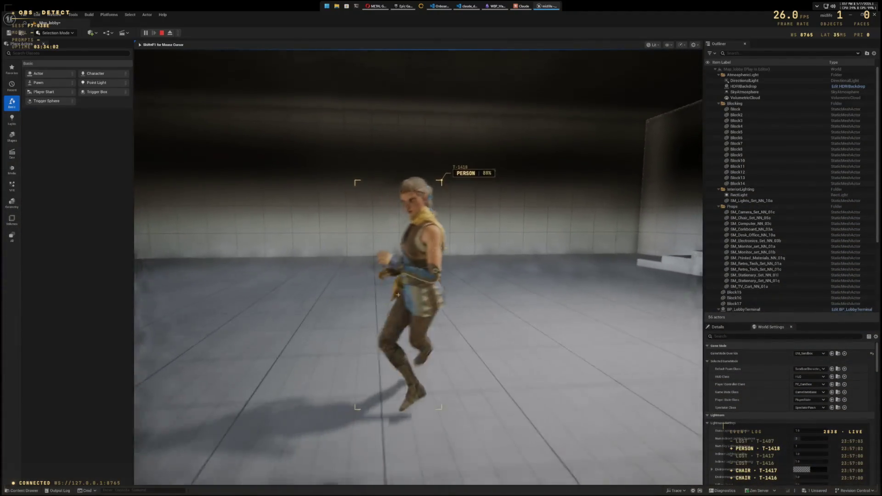
{"action": "key", "text": "a"}
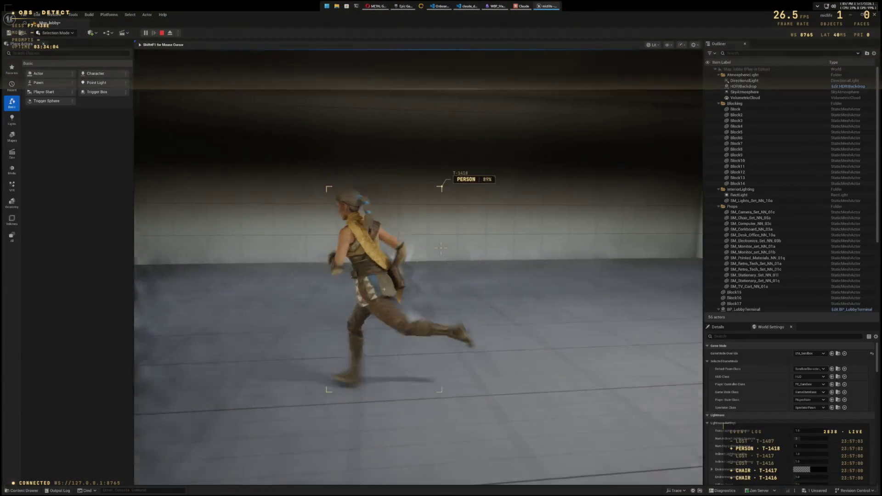
{"action": "key", "text": "w"}
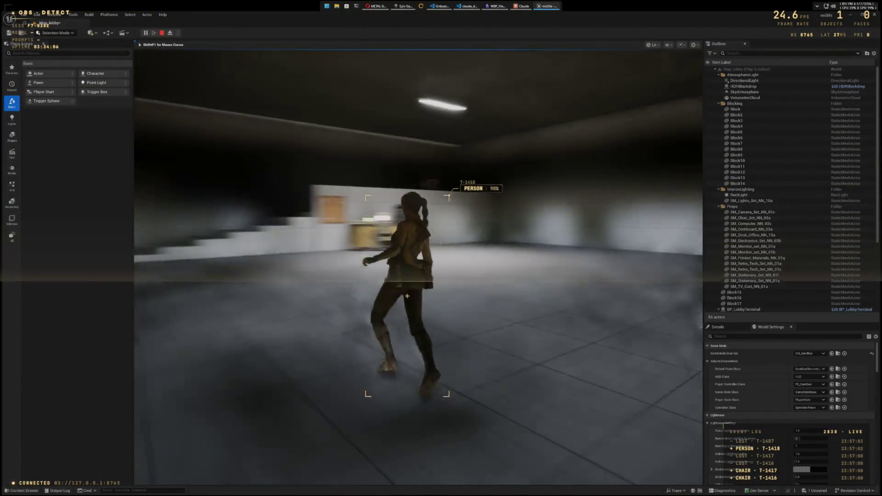
{"action": "key", "text": "a"}
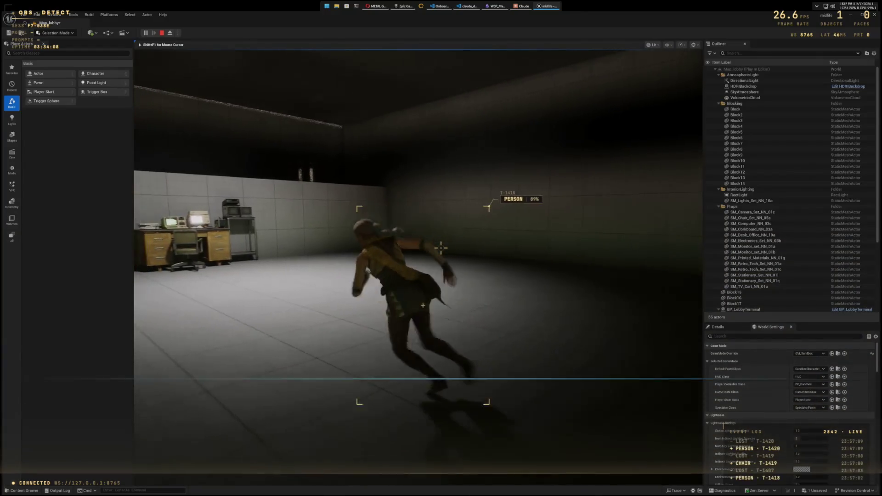
{"action": "key", "text": "d"}
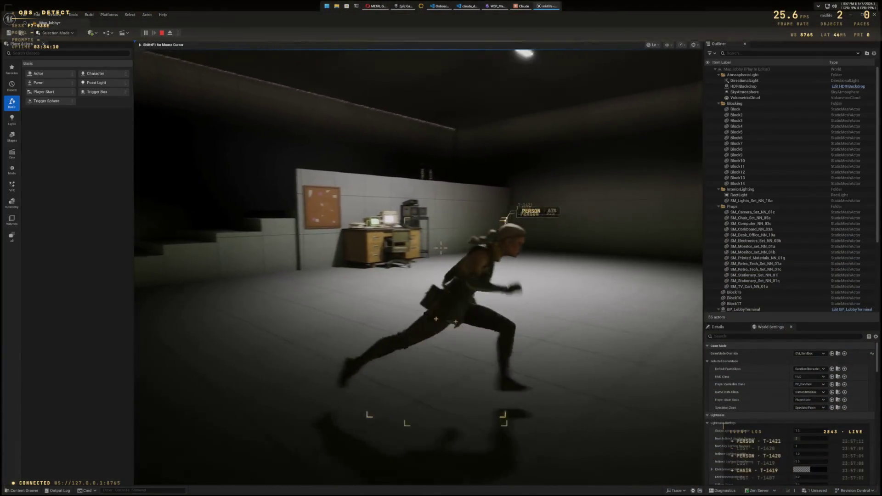
{"action": "key", "text": "s"}
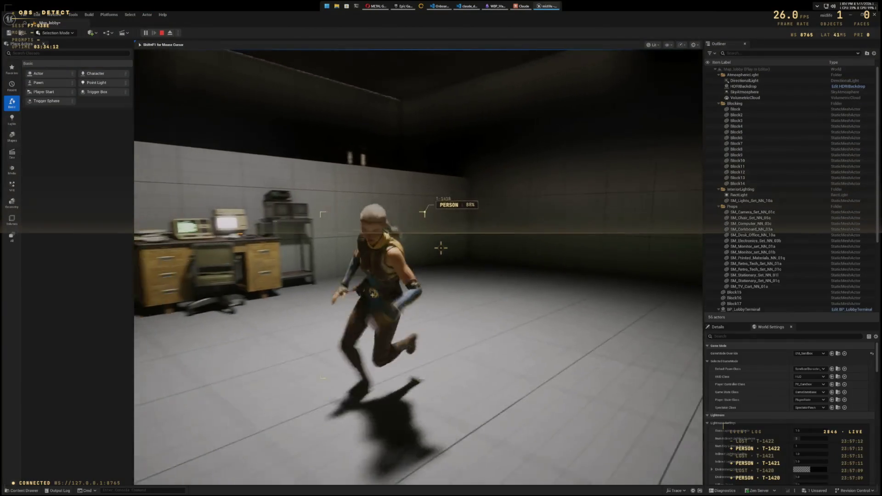
{"action": "key", "text": "s"}
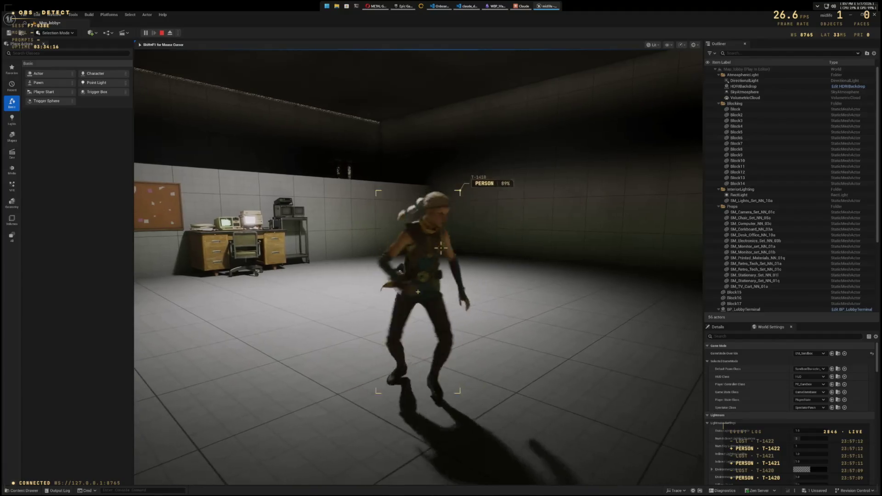
{"action": "key", "text": "space"}
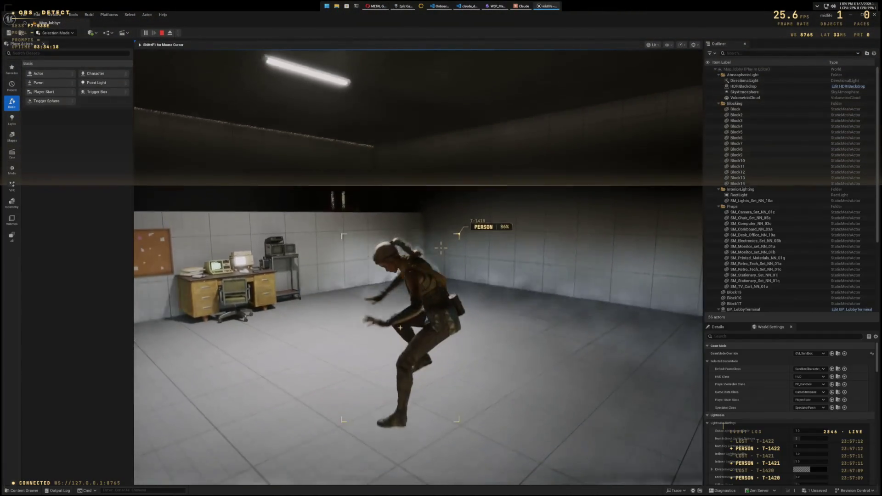
{"action": "key", "text": "a"}
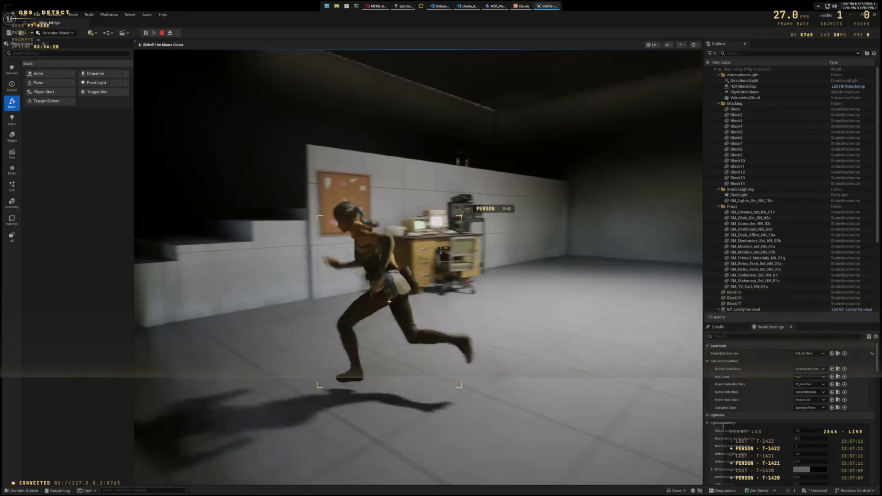
{"action": "key", "text": "space"}
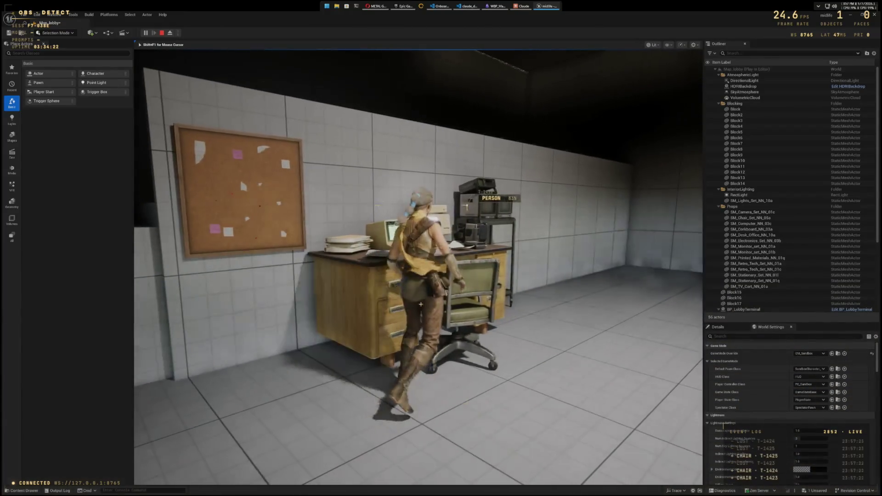
{"action": "key", "text": "s"}
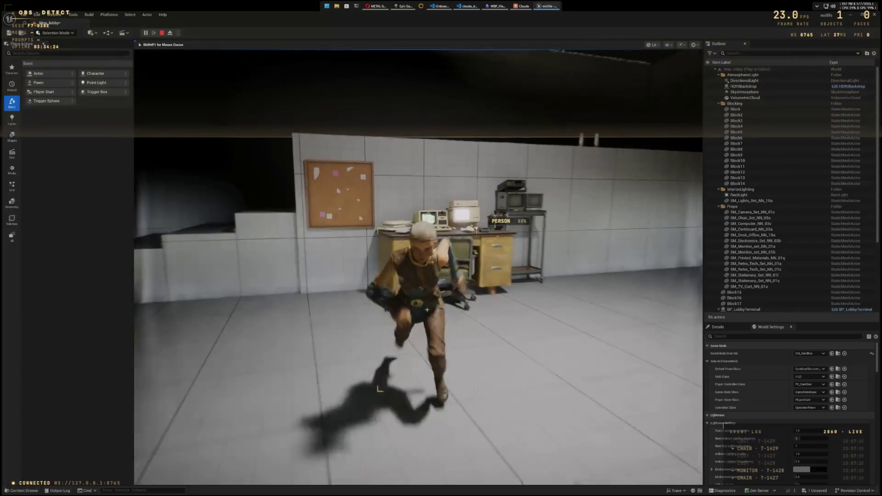
{"action": "key", "text": "w"}
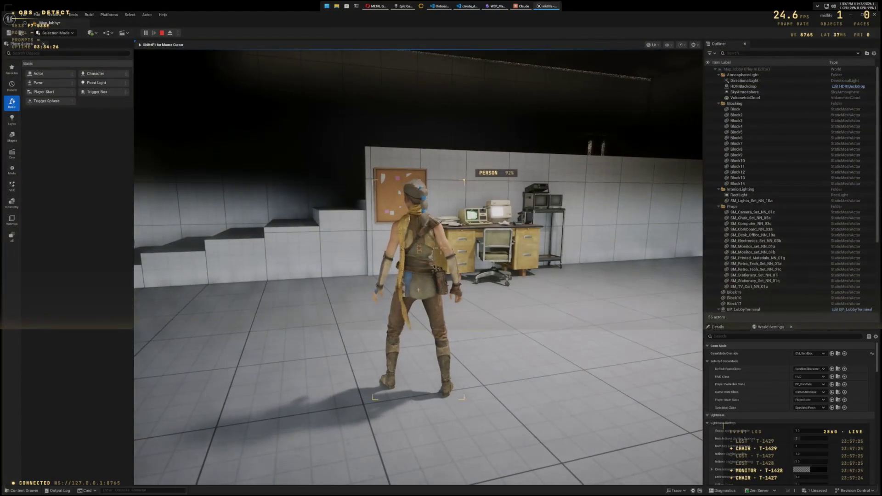
{"action": "key", "text": "Escape"}
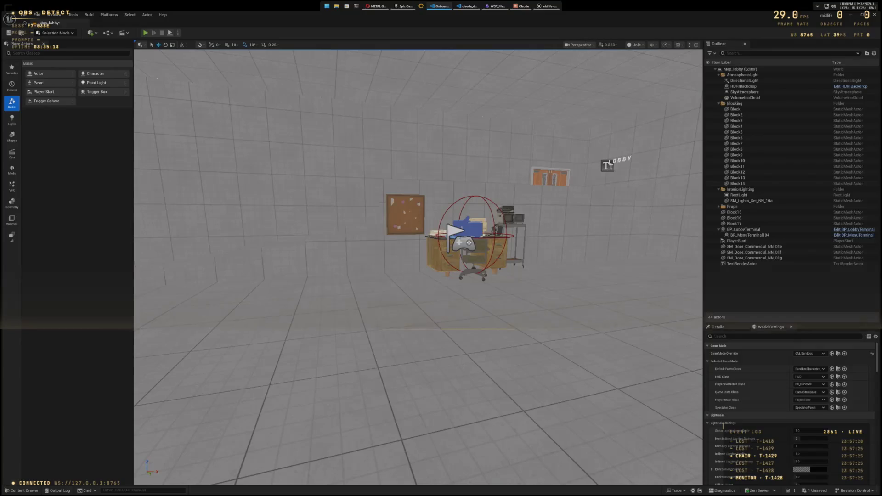
Step: Fly the viewport past the desk, double doors and LOBBY text, then open the Content Drawer
{"action": "left_click_drag", "start_coordinate": [609, 275], "coordinate": [441, 248]}
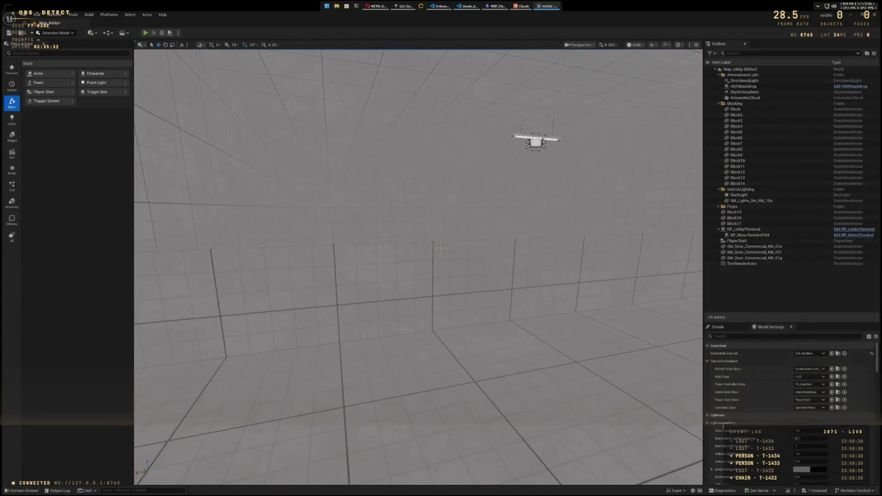
{"action": "left_click_drag", "start_coordinate": [441, 248], "coordinate": [440, 248]}
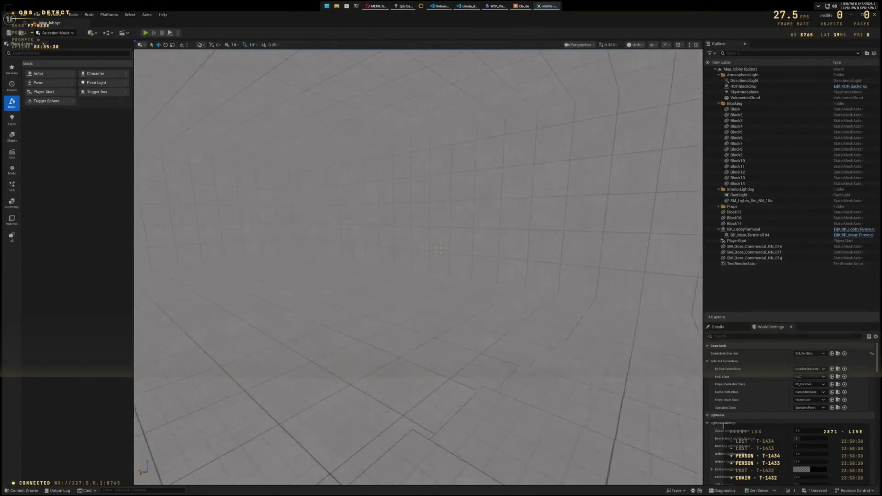
{"action": "left_click_drag", "start_coordinate": [440, 248], "coordinate": [441, 248]}
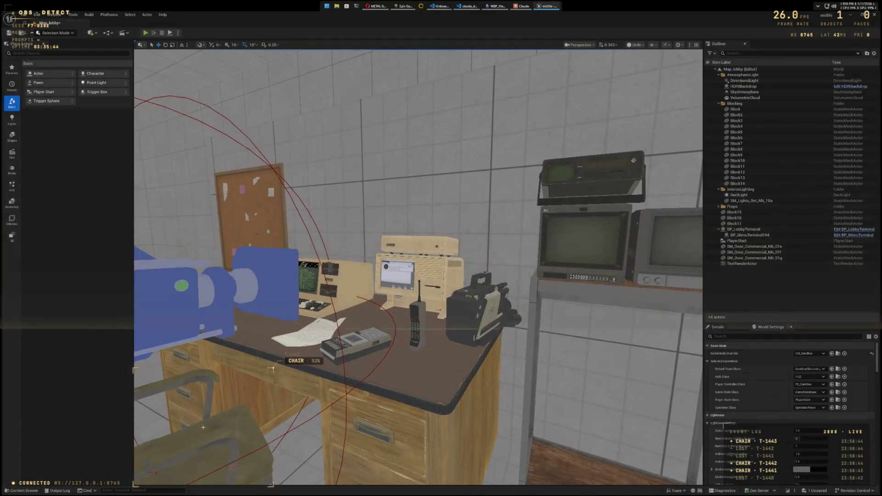
{"action": "key", "text": "s"}
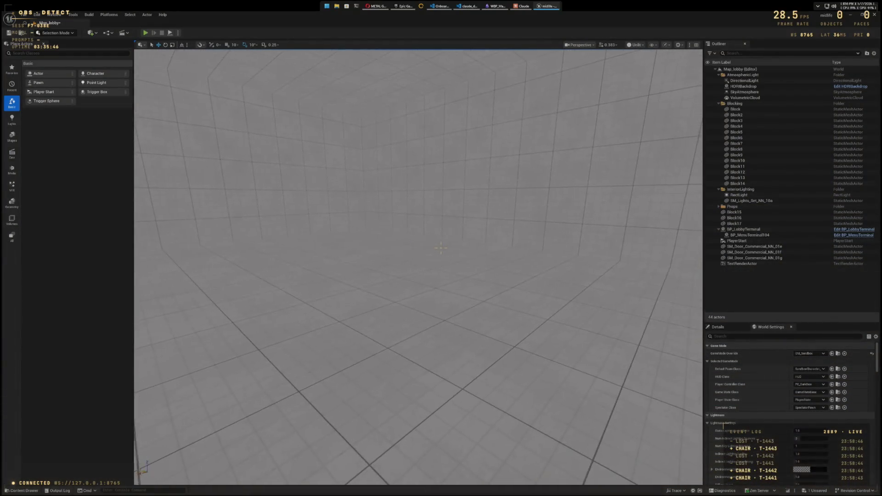
{"action": "key", "text": "s"}
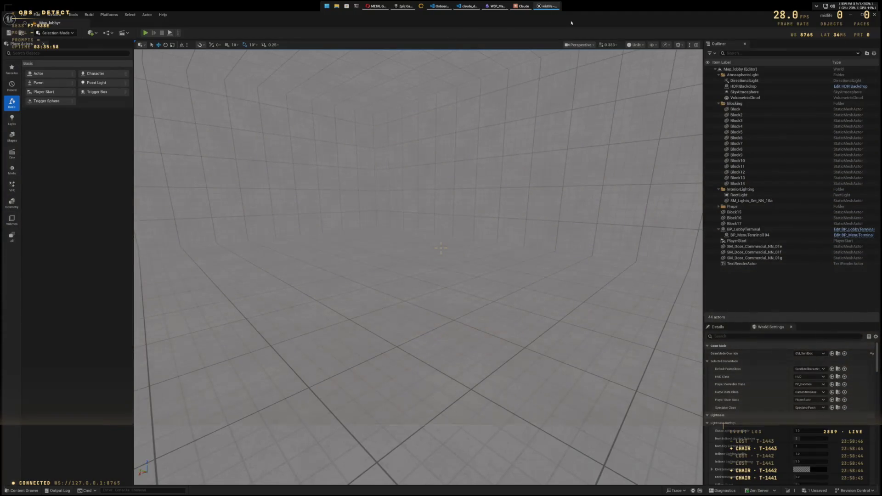
{"action": "key", "text": "ctrl+space"}
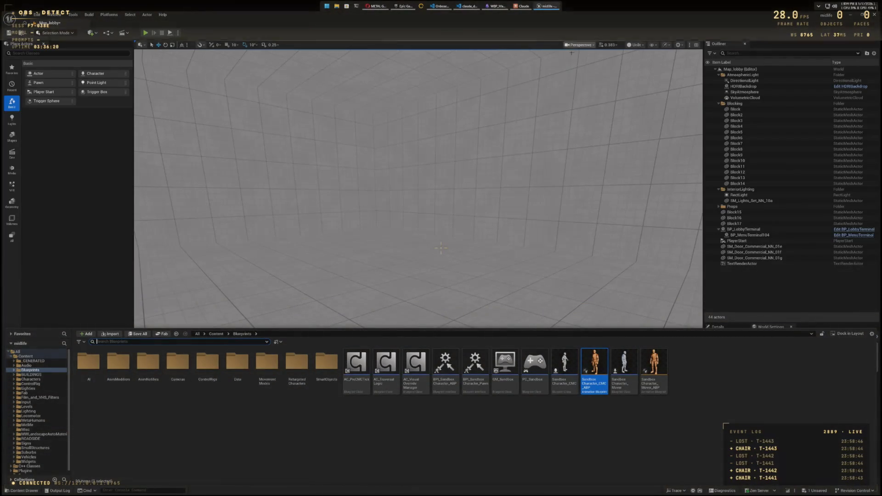
{"action": "double_click", "coordinate": [568, 362]}
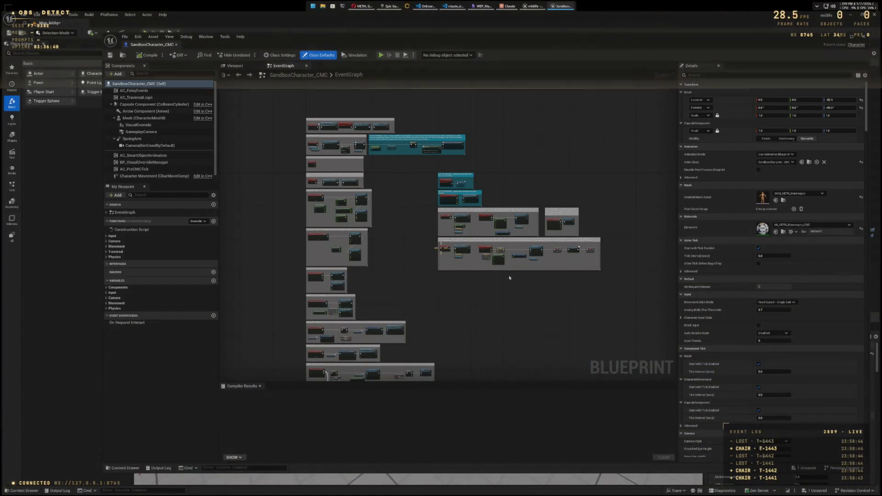
Step: Show SandboxCharacter_CMC's Class Settings with its Character parent class
{"action": "left_click", "coordinate": [277, 55]}
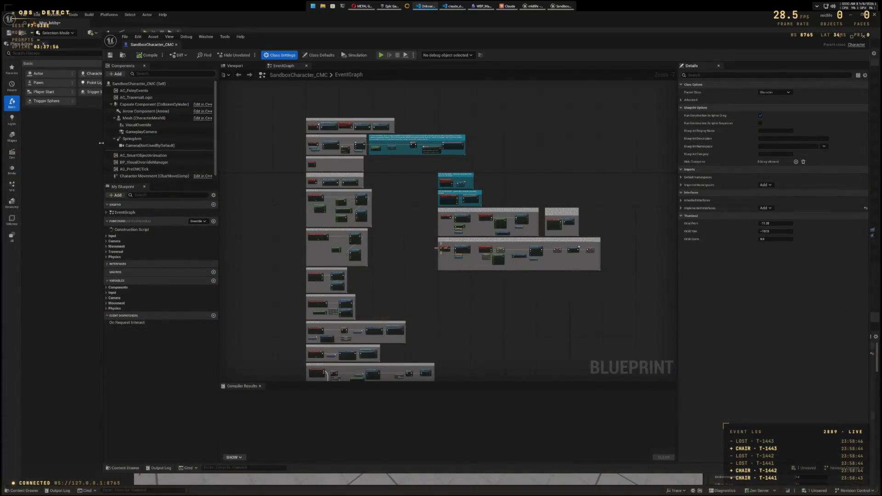
Step: Resize the editor and inspect the AC_FoleyEvents, AC_TraversalLogic and Self class defaults
{"action": "left_click_drag", "start_coordinate": [102, 142], "coordinate": [209, 151]}
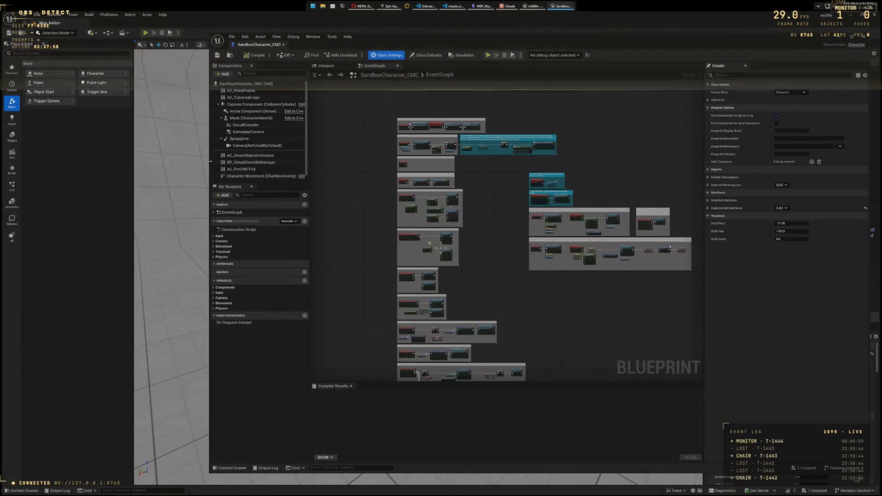
{"action": "mouse_move", "coordinate": [270, 182]}
{"action": "left_mouse_down"}
{"action": "mouse_move", "coordinate": [271, 233]}
{"action": "mouse_move", "coordinate": [279, 195]}
{"action": "left_mouse_up"}
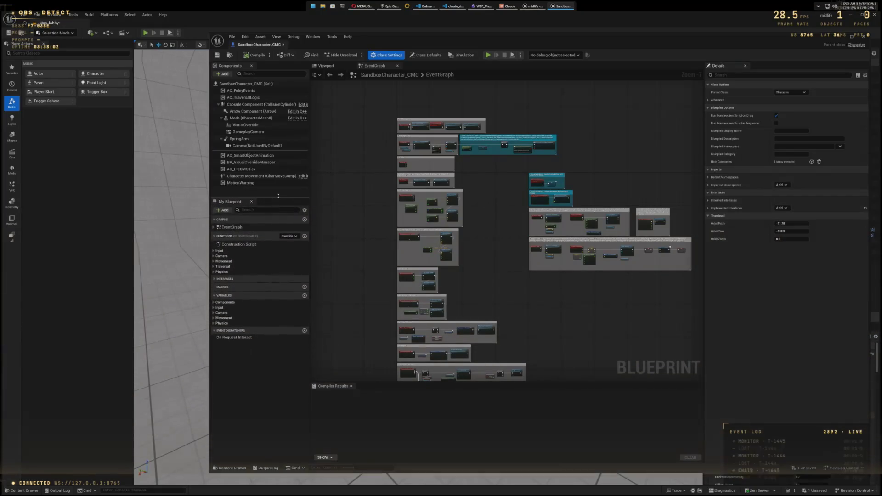
{"action": "left_click", "coordinate": [248, 183]}
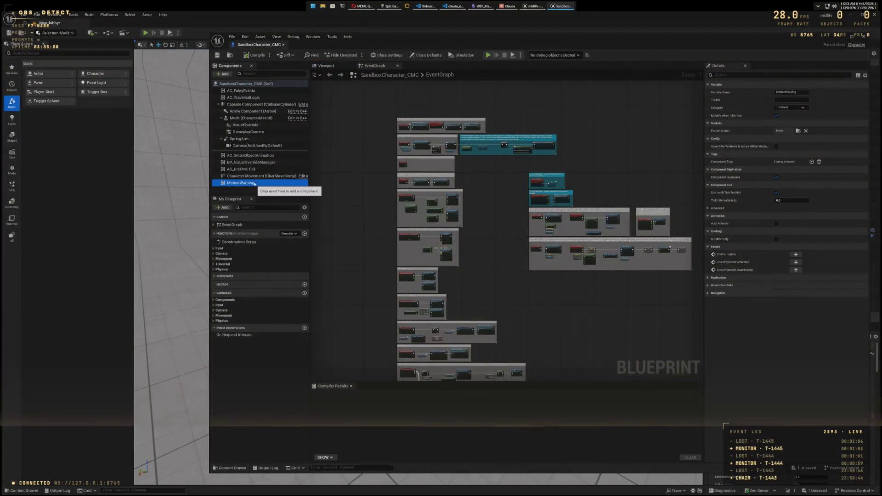
{"action": "left_click", "coordinate": [247, 97]}
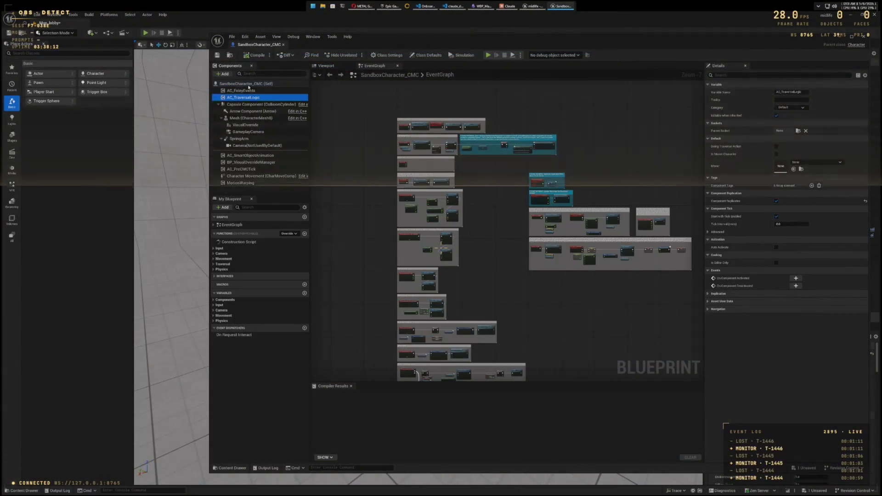
{"action": "left_click", "coordinate": [248, 84]}
Step: Preview the mannequin in the Viewport, check Movement Stick Mode options, and open AC_FoleyEvents' context menu
{"action": "left_click", "coordinate": [324, 66]}
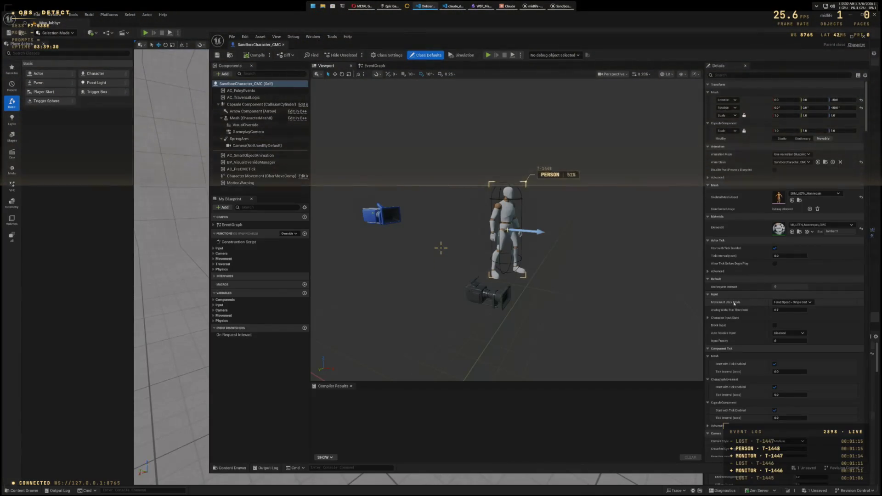
{"action": "left_click", "coordinate": [810, 303]}
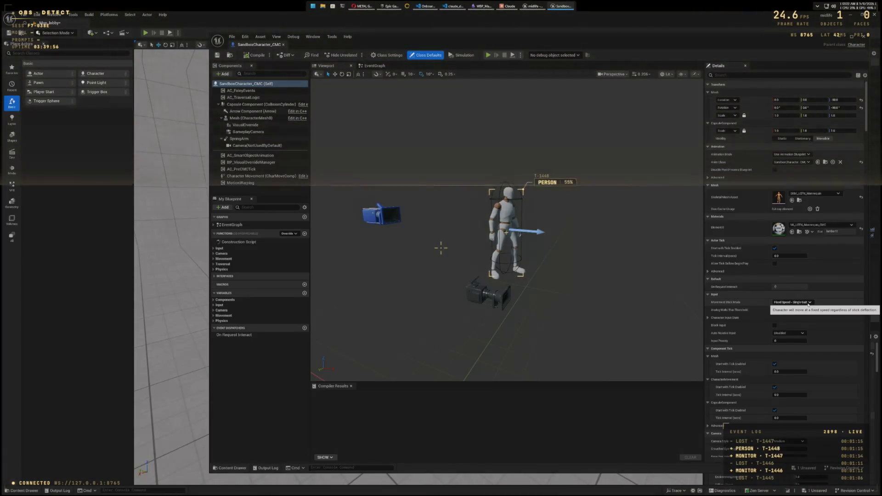
{"action": "left_click", "coordinate": [261, 91]}
{"action": "right_click", "coordinate": [262, 92]}
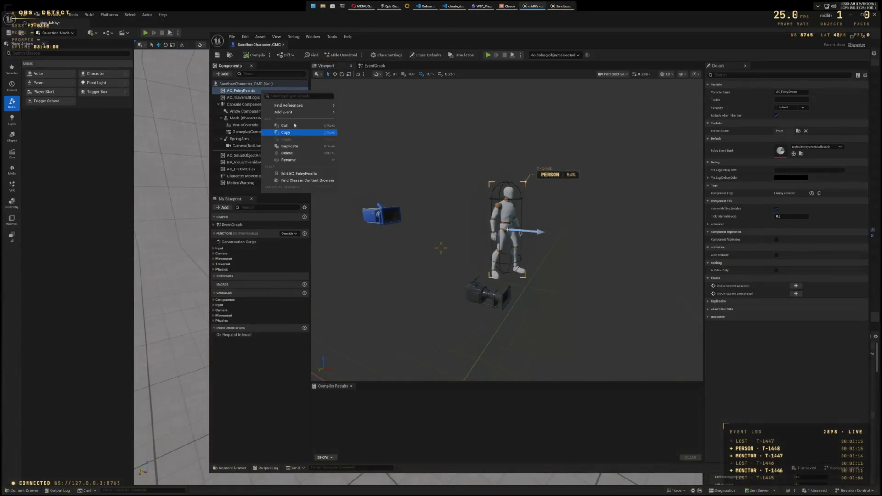
Step: Dismiss the component menu and close the SandboxCharacter_CMC Blueprint with Alt+F4
{"action": "left_click", "coordinate": [272, 84]}
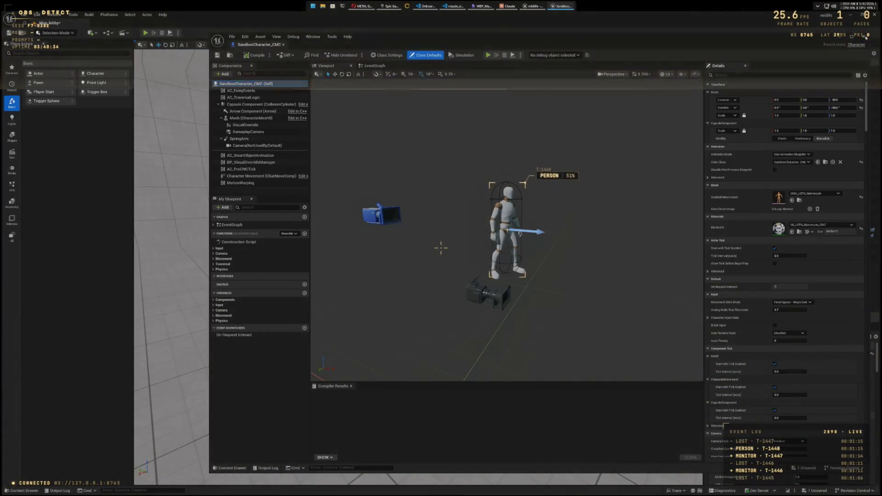
{"action": "key", "text": "alt+F4"}
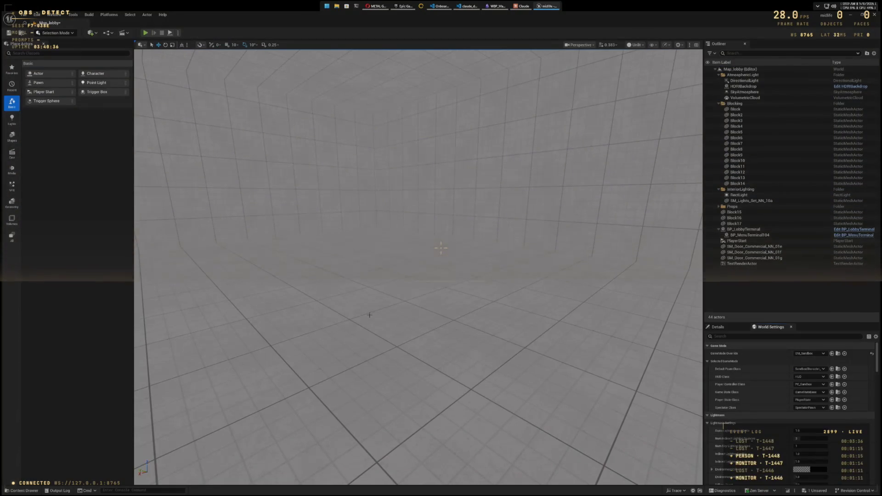
Step: Browse to the Midlife Blueprints folder and view BP_MidlifeCharacter's context menu, then dismiss it
{"action": "key", "text": "ctrl+space"}
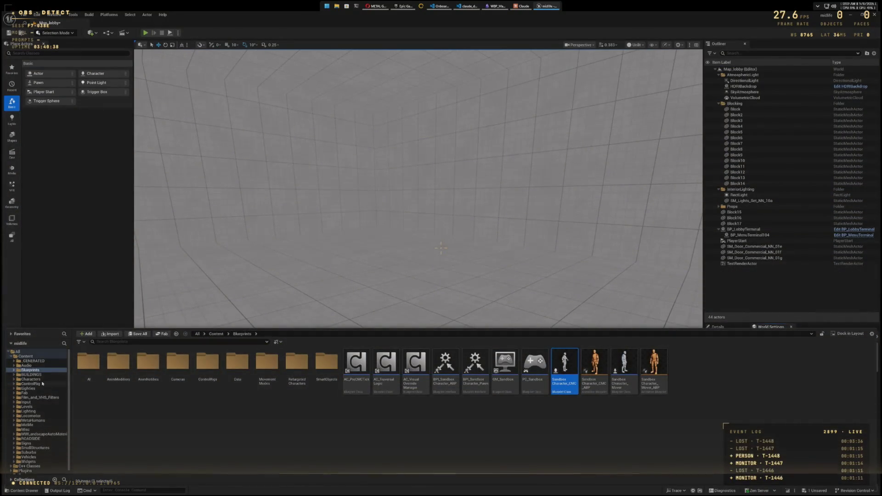
{"action": "left_click", "coordinate": [27, 421]}
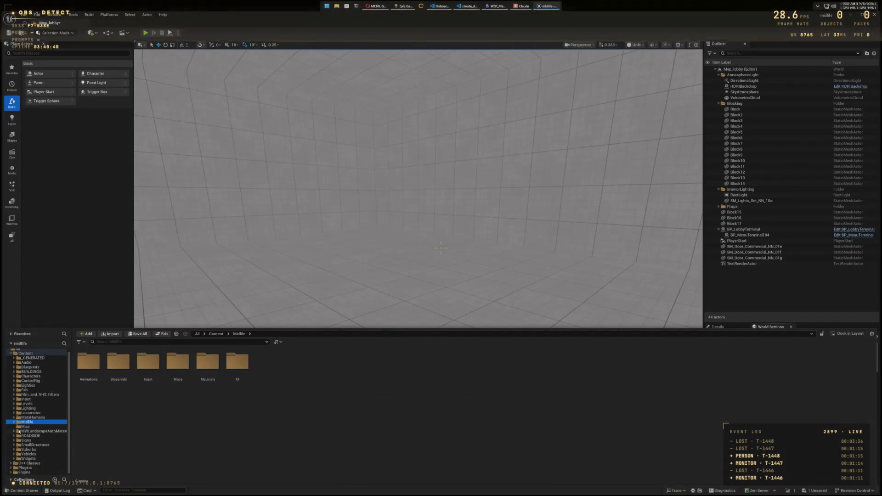
{"action": "double_click", "coordinate": [116, 368]}
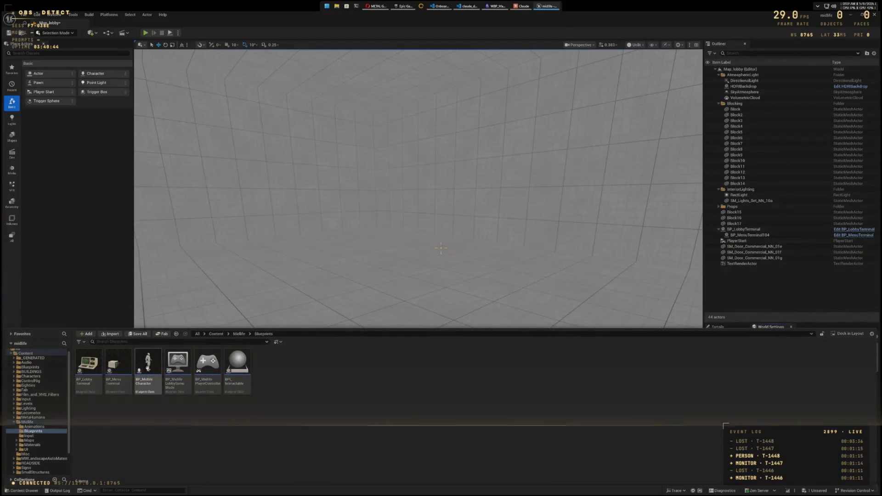
{"action": "right_click", "coordinate": [148, 368]}
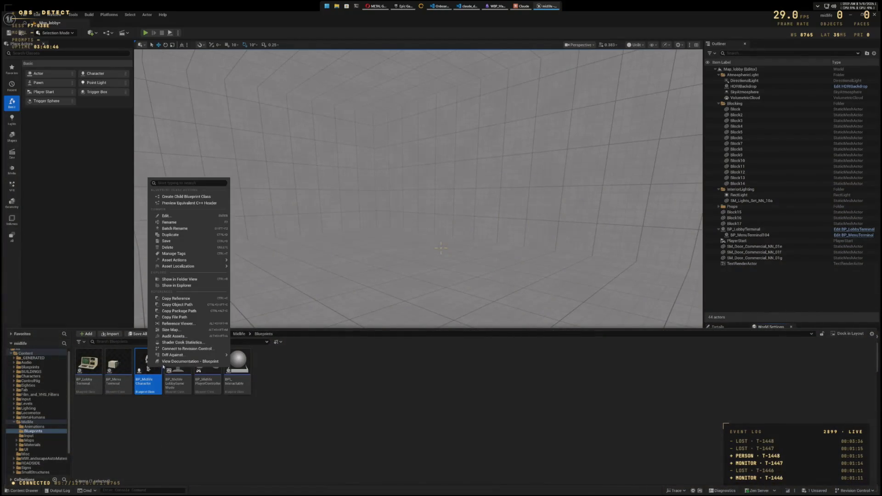
{"action": "mouse_move", "coordinate": [175, 269]}
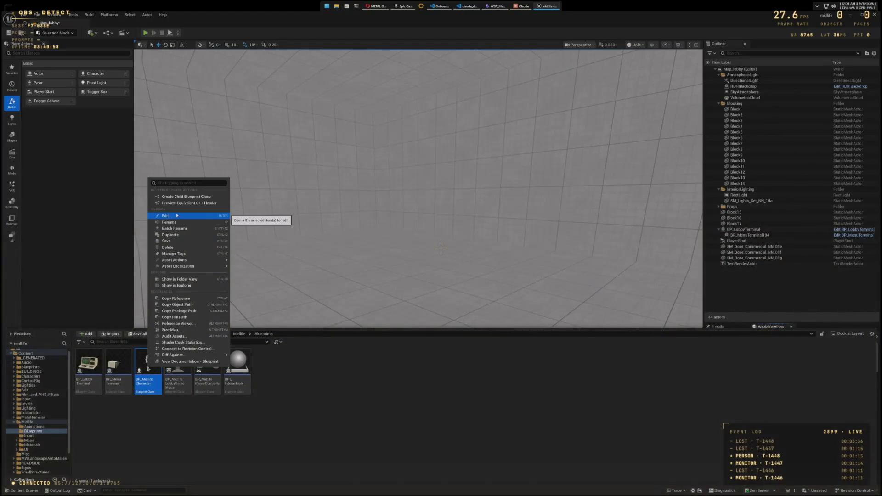
{"action": "left_click", "coordinate": [406, 390]}
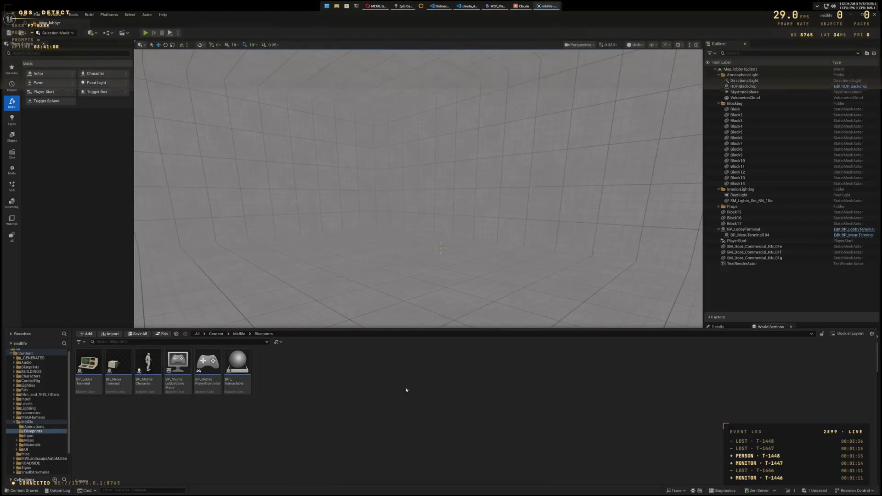
Step: Reparent BP_MidlifeCharacter to SandboxCharacter_CMC through Reparent Blueprint, then close its editor
{"action": "double_click", "coordinate": [155, 366]}
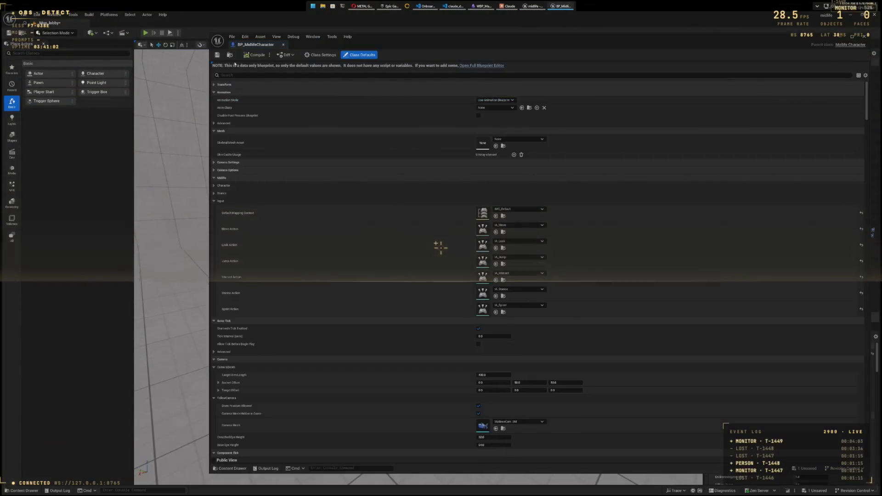
{"action": "left_click", "coordinate": [231, 36]}
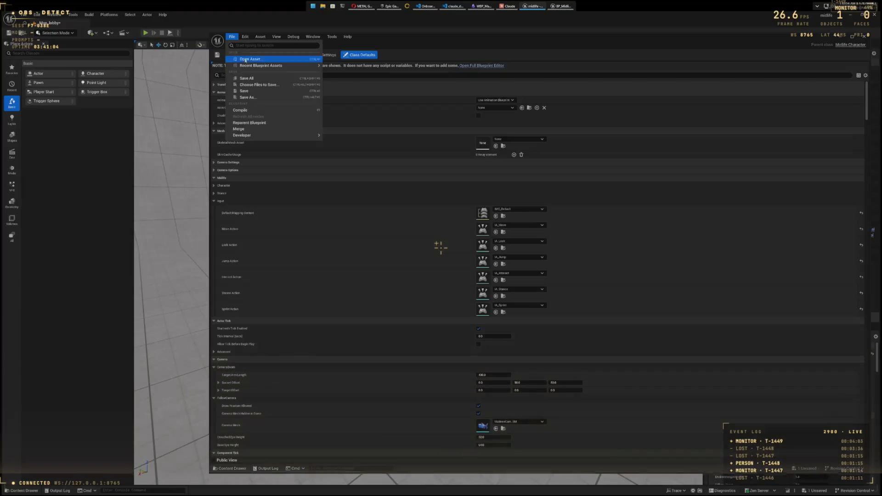
{"action": "left_click", "coordinate": [256, 122]}
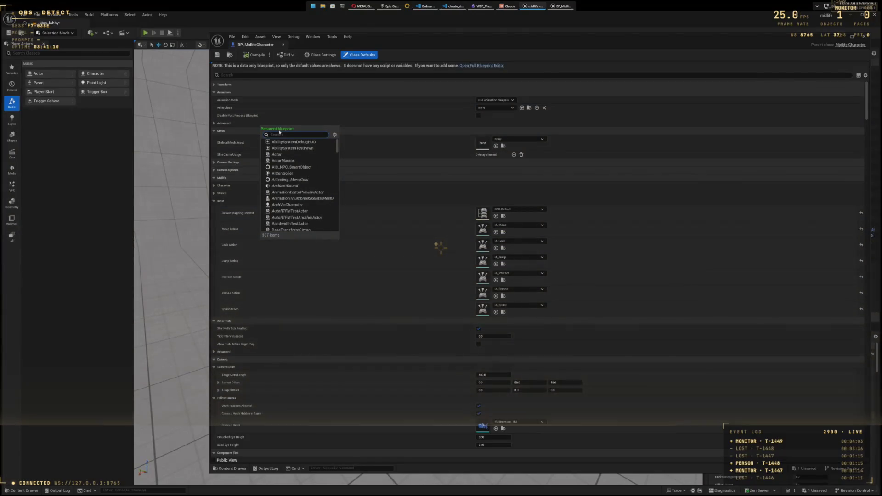
{"action": "type", "text": "Sa"}
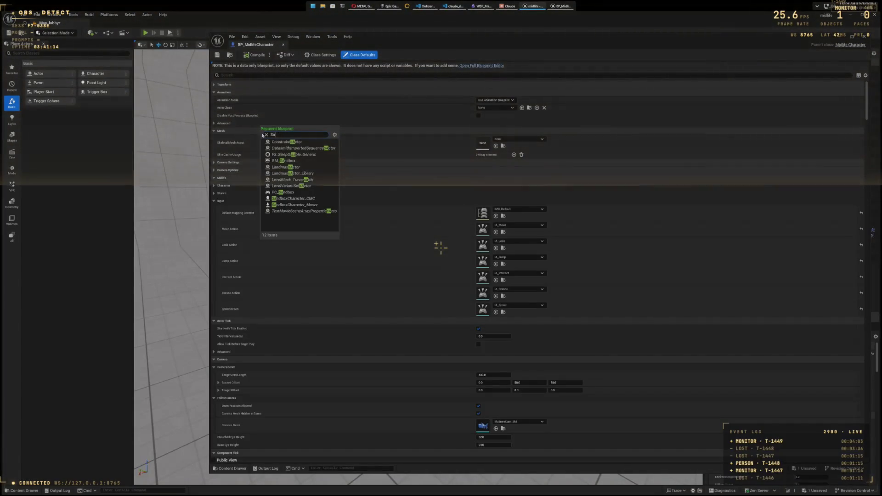
{"action": "left_click", "coordinate": [294, 199]}
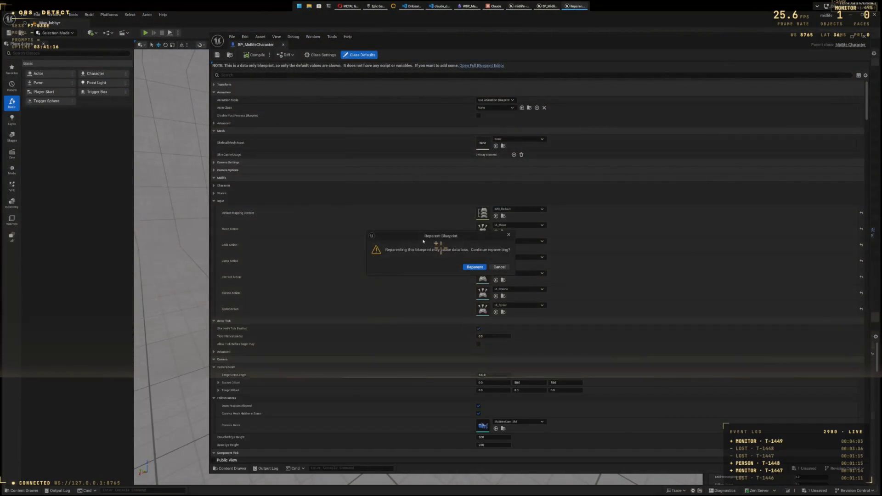
{"action": "left_click", "coordinate": [474, 267]}
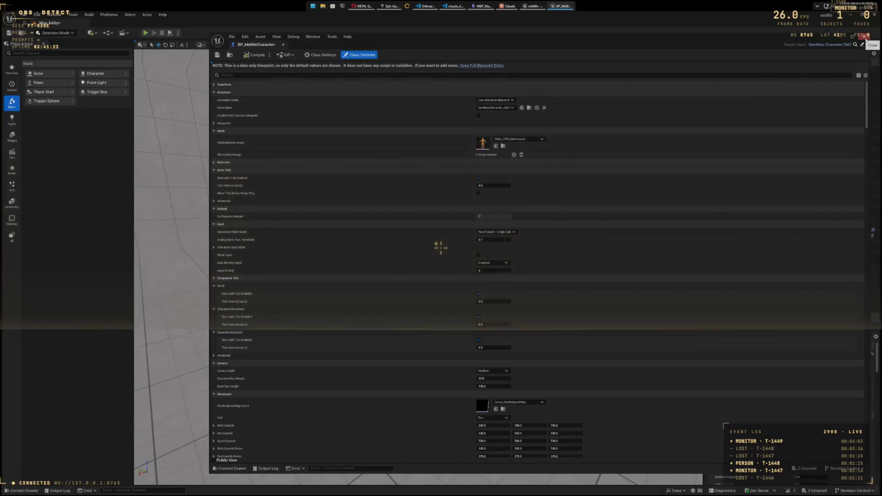
{"action": "key", "text": "alt+F4"}
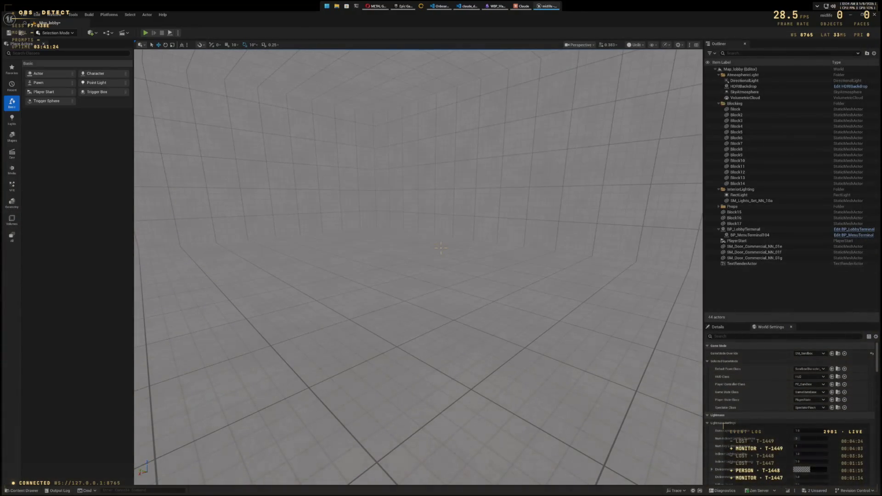
Step: Reopen and save BP_MidlifeCharacter with Ctrl+S, close it, then open it again from Midlife Blueprints
{"action": "key", "text": "ctrl+space"}
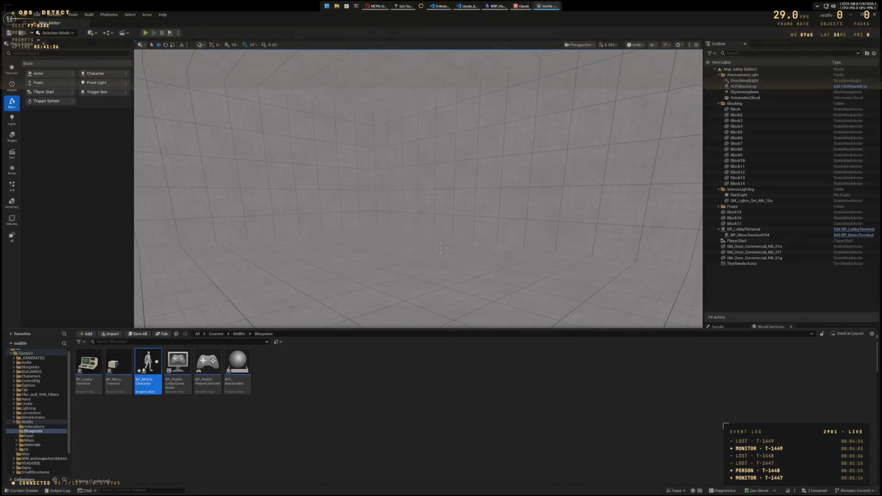
{"action": "key", "text": "Return"}
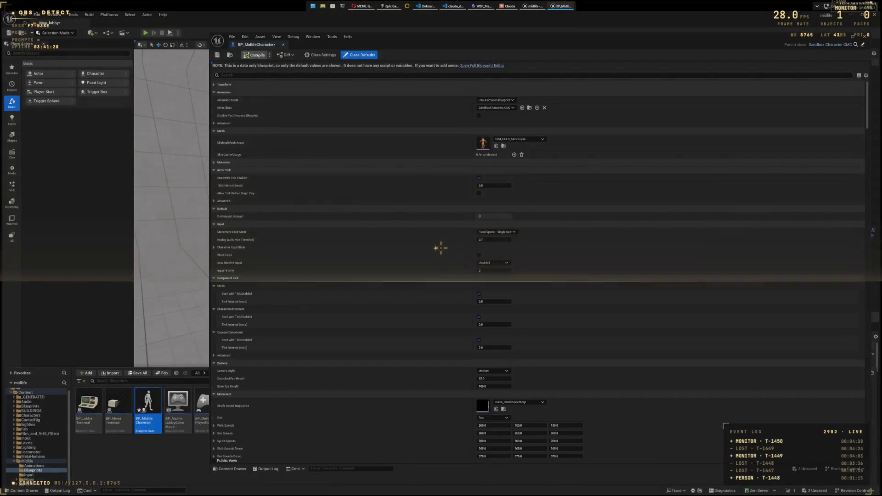
{"action": "key", "text": "ctrl+s"}
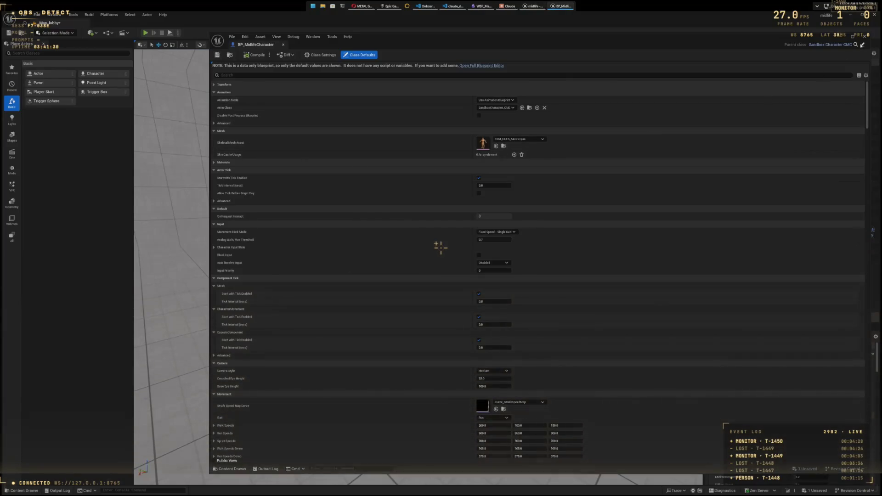
{"action": "key", "text": "alt+F4"}
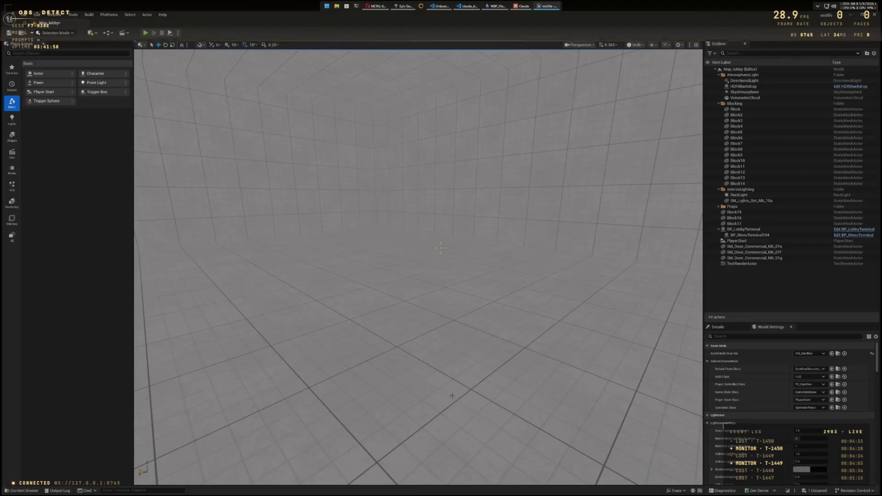
{"action": "key", "text": "ctrl+space"}
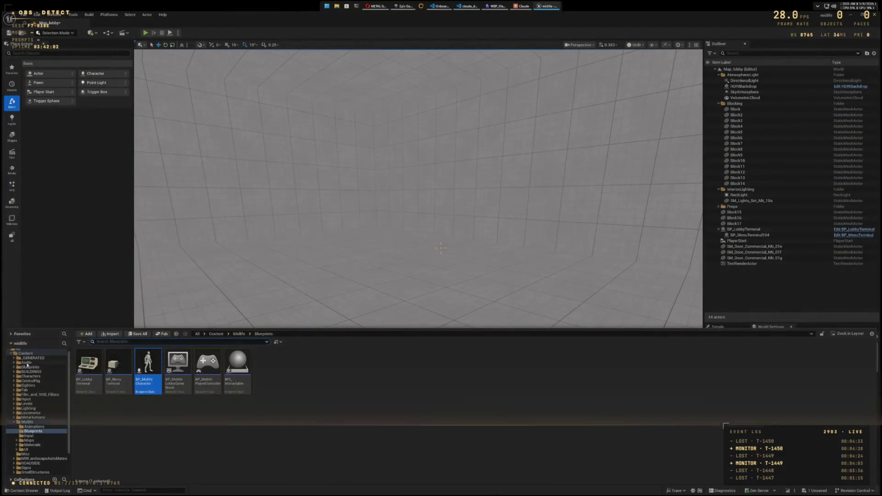
{"action": "double_click", "coordinate": [150, 370]}
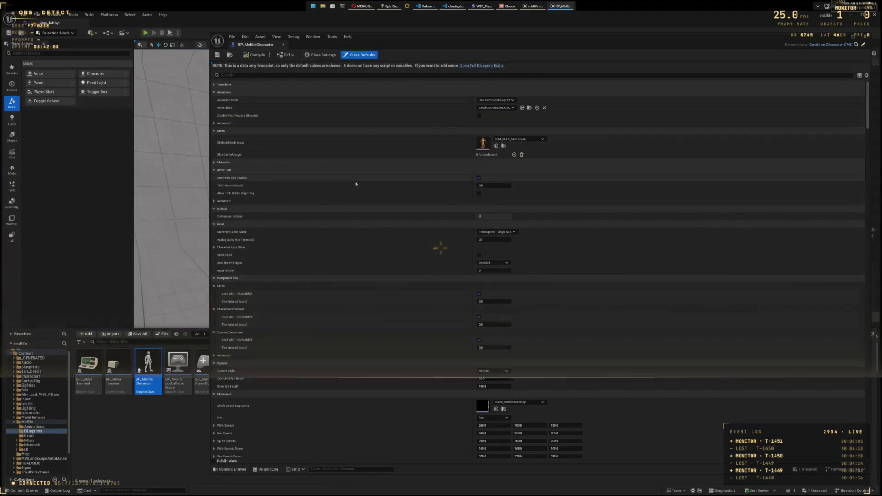
Step: Scroll through BP_MidlifeCharacter's inherited class defaults, close the editor, and return to the Midlife folder
{"action": "scroll", "coordinate": [355, 185], "scroll_direction": "down", "scroll_amount": 2}
{"action": "scroll", "coordinate": [355, 186], "scroll_direction": "down", "scroll_amount": 2}
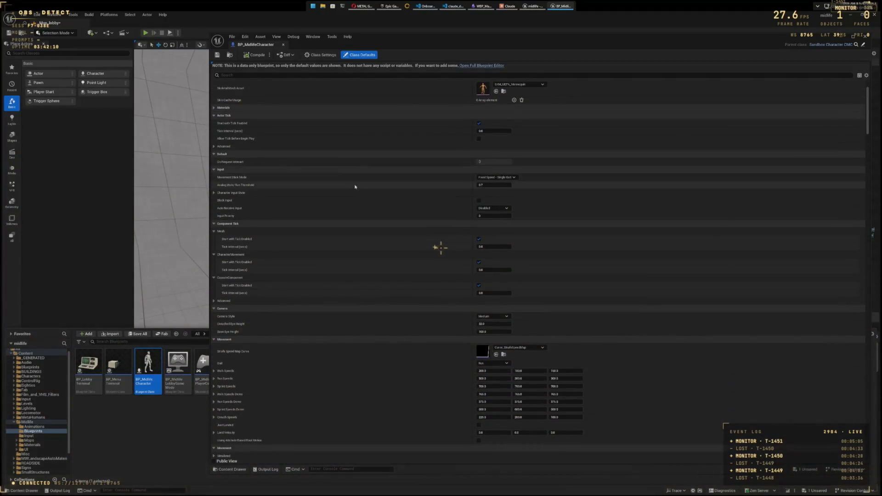
{"action": "scroll", "coordinate": [356, 186], "scroll_direction": "down", "scroll_amount": 15}
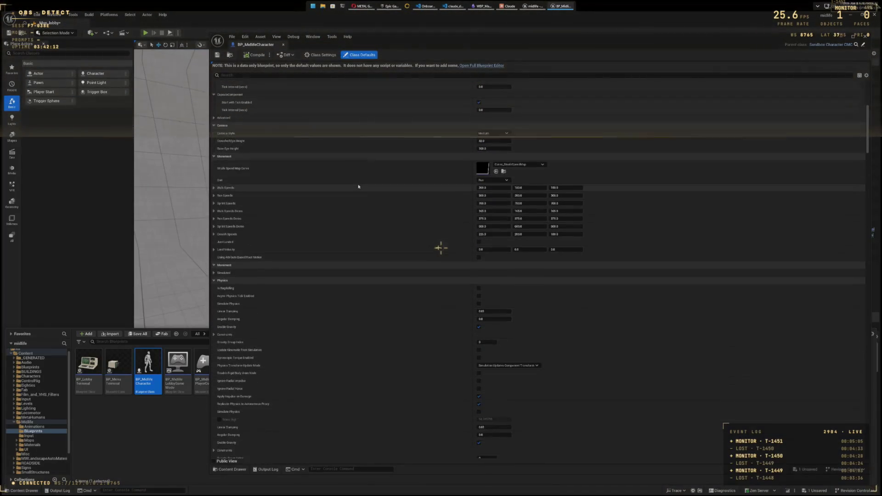
{"action": "scroll", "coordinate": [360, 184], "scroll_direction": "down", "scroll_amount": 13}
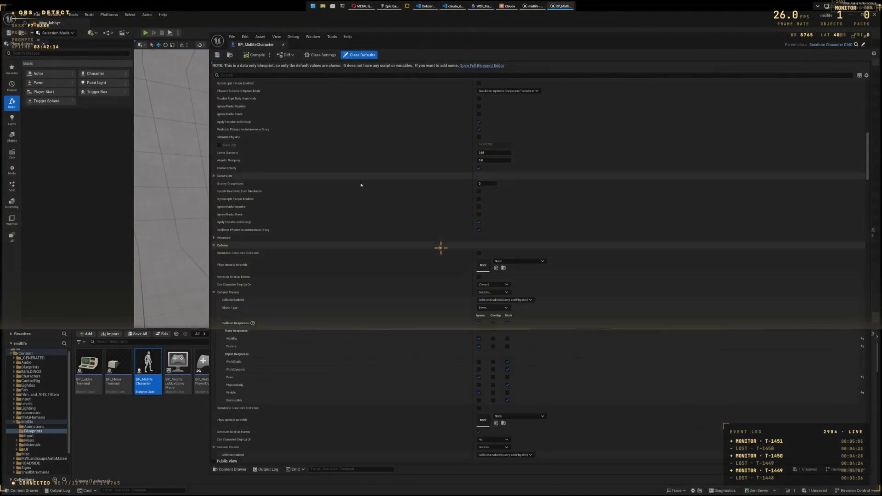
{"action": "scroll", "coordinate": [361, 184], "scroll_direction": "down", "scroll_amount": 13}
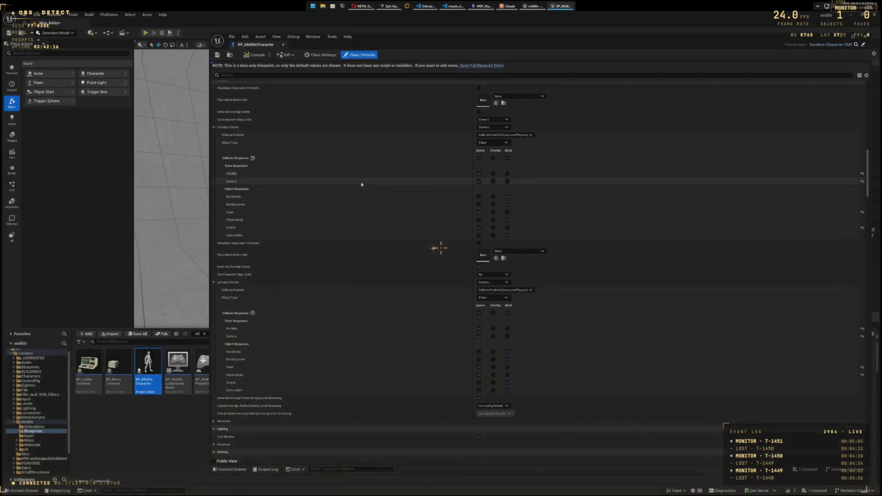
{"action": "scroll", "coordinate": [361, 184], "scroll_direction": "down", "scroll_amount": 6}
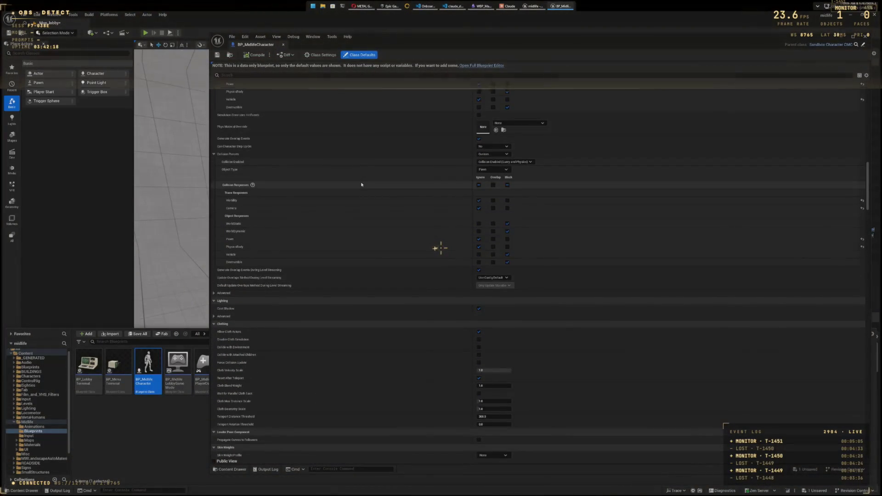
{"action": "scroll", "coordinate": [361, 184], "scroll_direction": "down", "scroll_amount": 6}
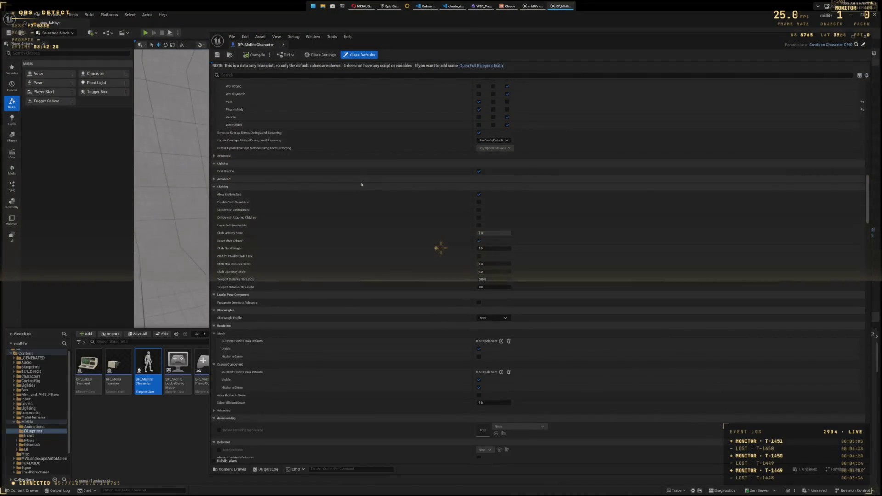
{"action": "scroll", "coordinate": [362, 184], "scroll_direction": "down", "scroll_amount": 13}
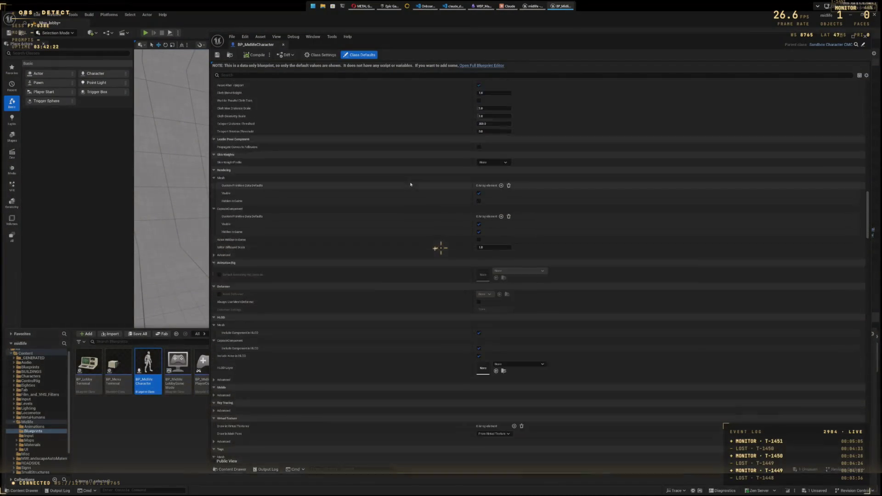
{"action": "scroll", "coordinate": [399, 189], "scroll_direction": "down", "scroll_amount": 3}
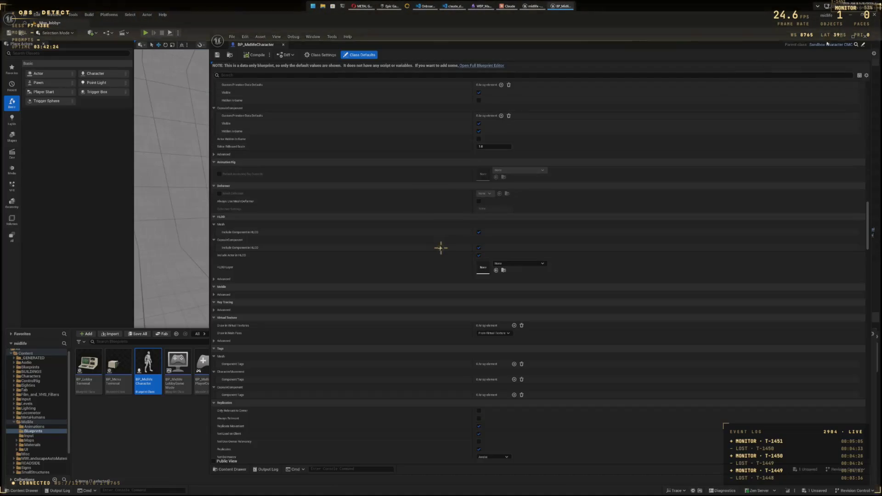
{"action": "key", "text": "alt+F4"}
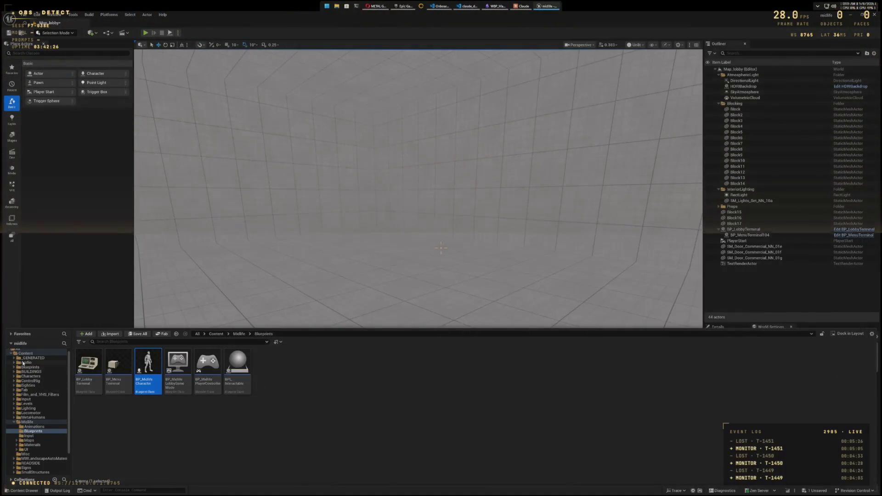
{"action": "left_click", "coordinate": [14, 423]}
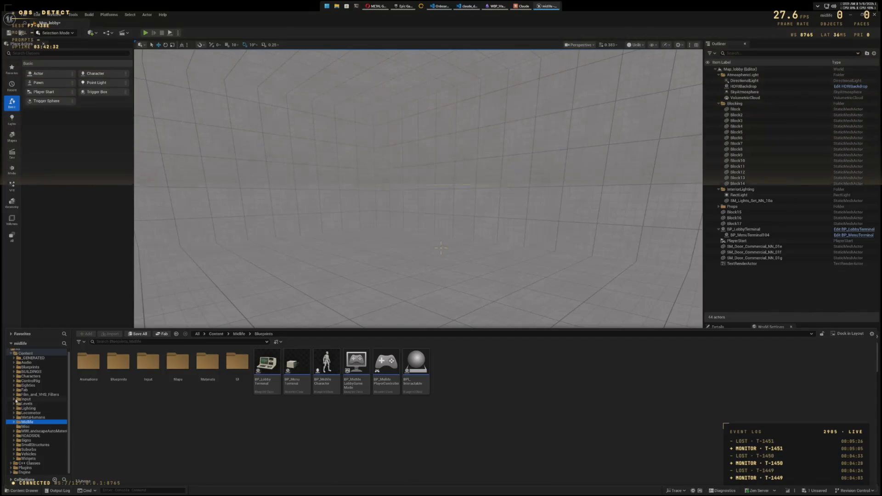
Step: Open the Input folder and read the info tooltips of its IA_ input action assets
{"action": "left_click", "coordinate": [19, 400]}
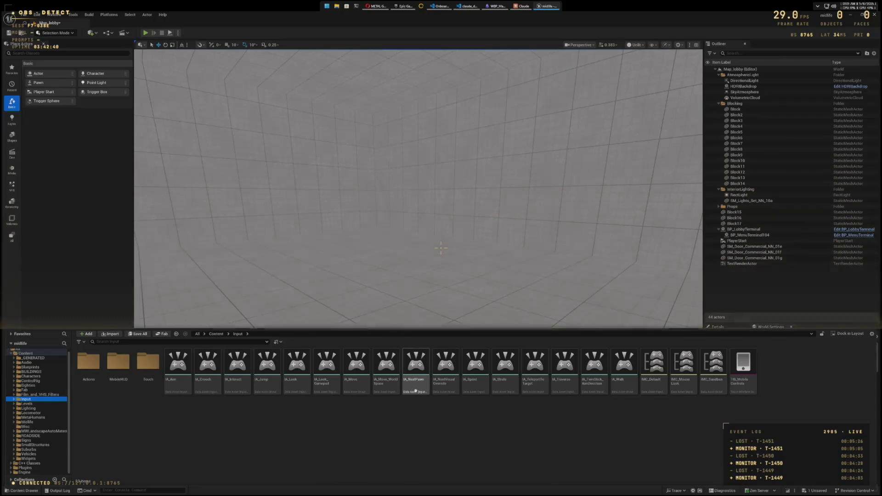
{"action": "mouse_move", "coordinate": [445, 386]}
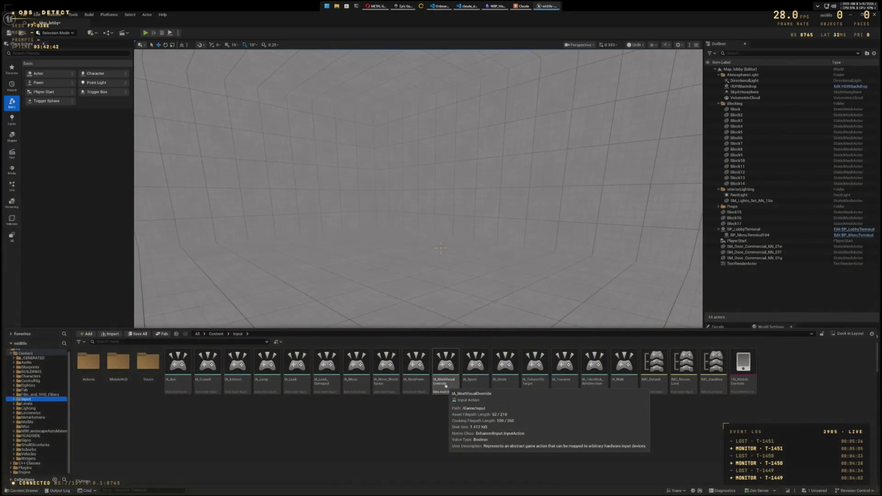
{"action": "mouse_move", "coordinate": [419, 381]}
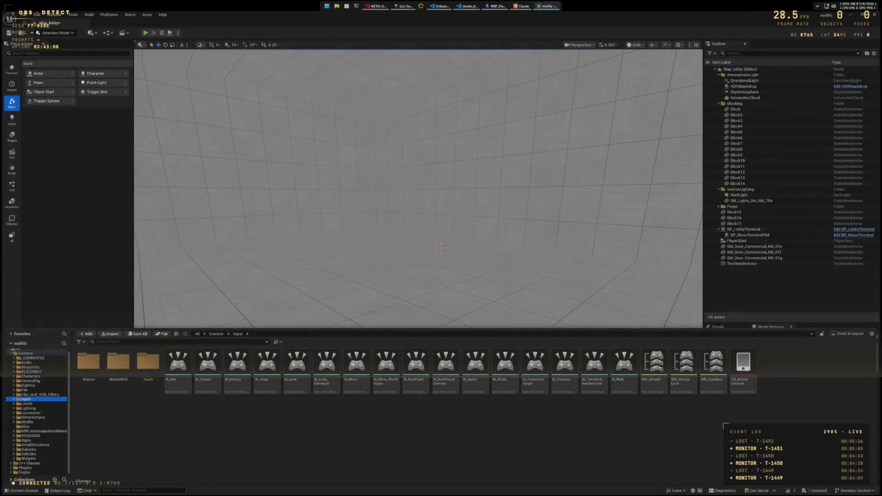
Step: Open SandboxCharacter_CMC from the Blueprints folder in the Content Drawer into its Blueprint editor
{"action": "left_click", "coordinate": [28, 367]}
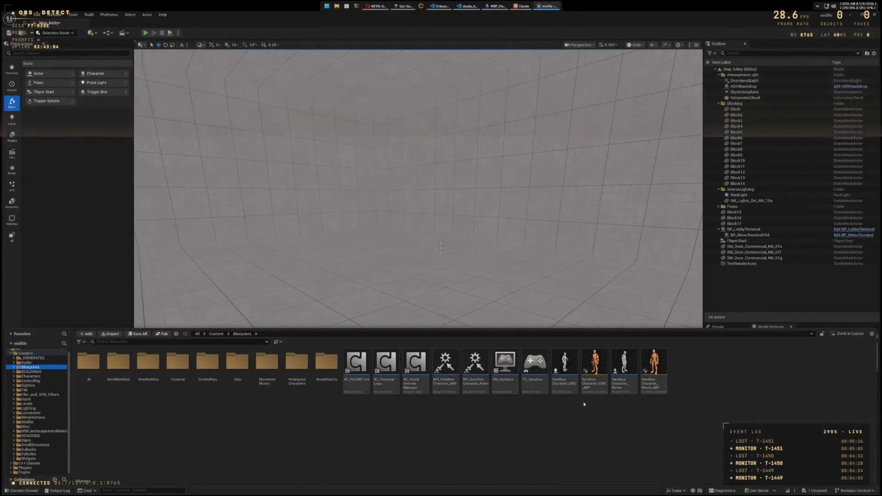
{"action": "double_click", "coordinate": [569, 372]}
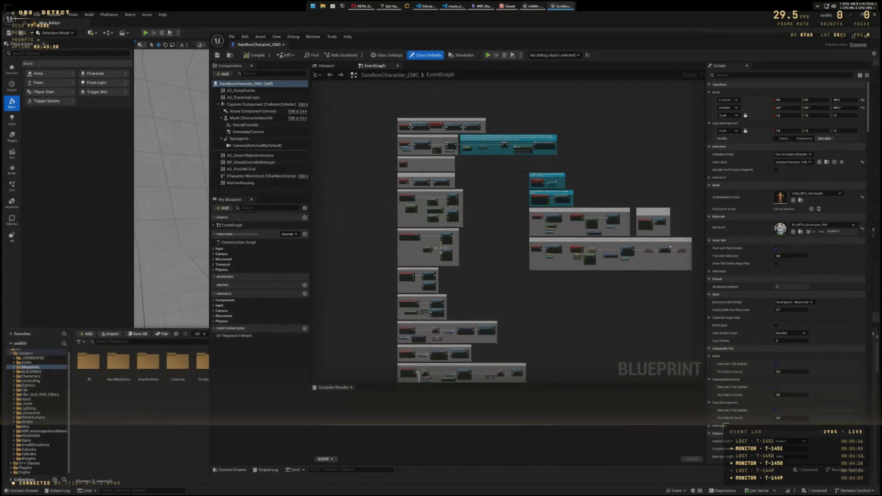
{"action": "scroll", "coordinate": [594, 316], "scroll_direction": "down", "scroll_amount": 4}
{"action": "scroll", "coordinate": [594, 316], "scroll_direction": "up", "scroll_amount": 5}
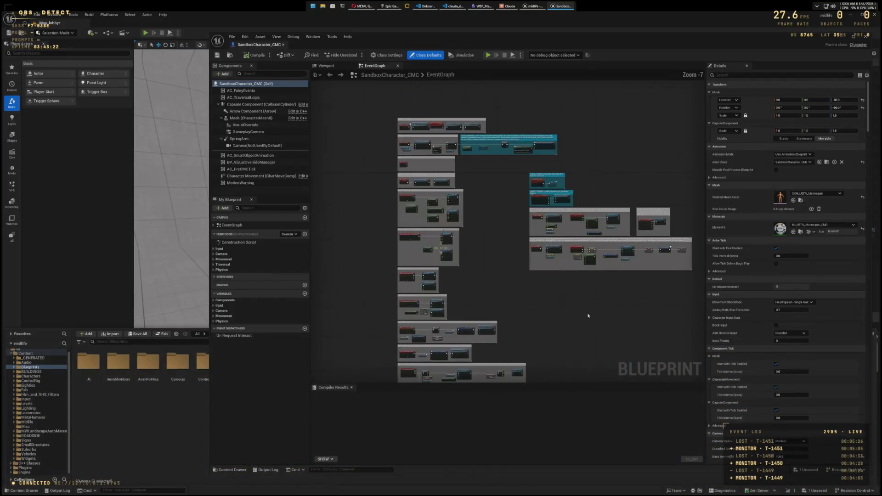
{"action": "scroll", "coordinate": [539, 311], "scroll_direction": "down", "scroll_amount": 2}
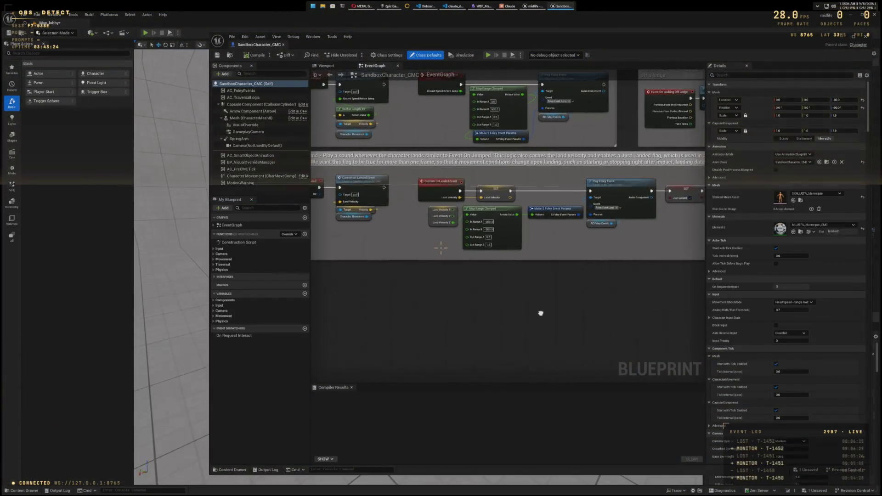
{"action": "scroll", "coordinate": [610, 338], "scroll_direction": "up", "scroll_amount": 4}
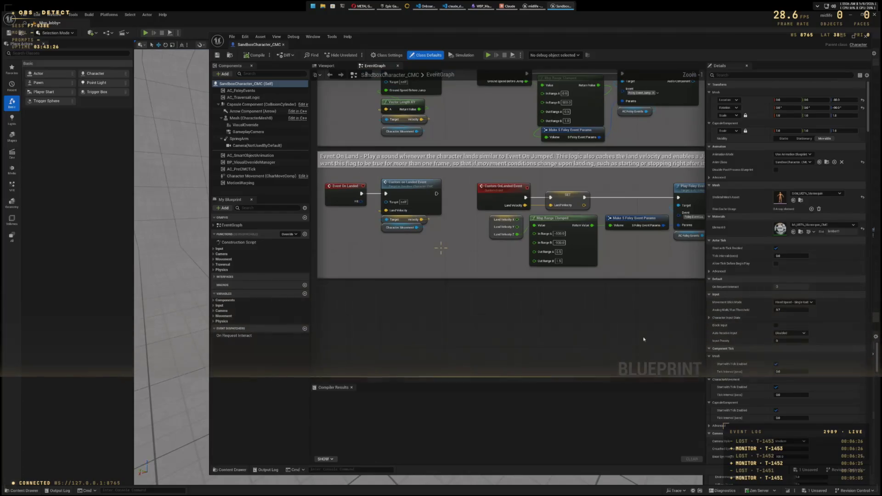
{"action": "scroll", "coordinate": [569, 342], "scroll_direction": "down", "scroll_amount": 2}
{"action": "mouse_move", "coordinate": [570, 336]}
{"action": "left_mouse_down"}
{"action": "mouse_move", "coordinate": [482, 337]}
{"action": "mouse_move", "coordinate": [491, 359]}
{"action": "left_mouse_up"}
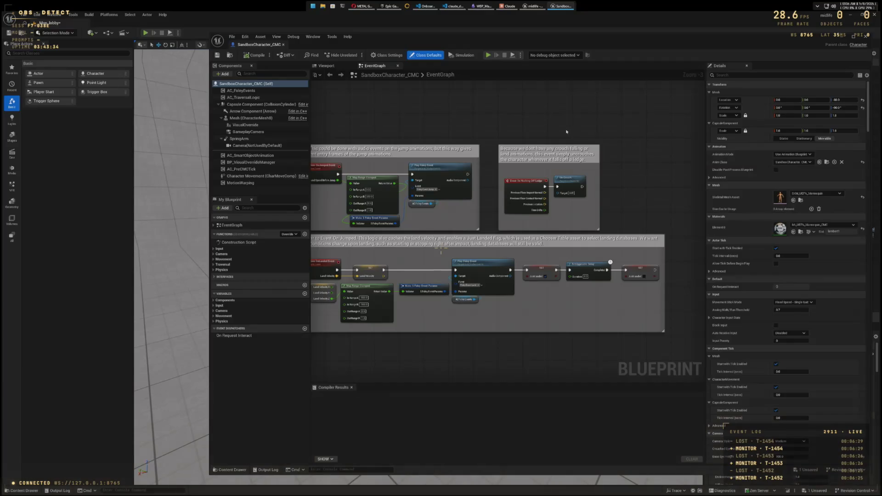
{"action": "scroll", "coordinate": [566, 133], "scroll_direction": "up", "scroll_amount": 1}
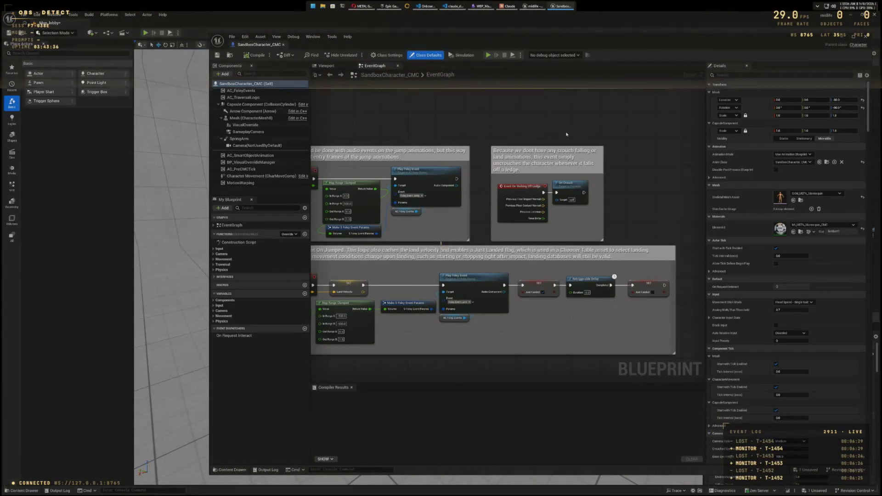
{"action": "left_click_drag", "start_coordinate": [507, 130], "coordinate": [675, 125]}
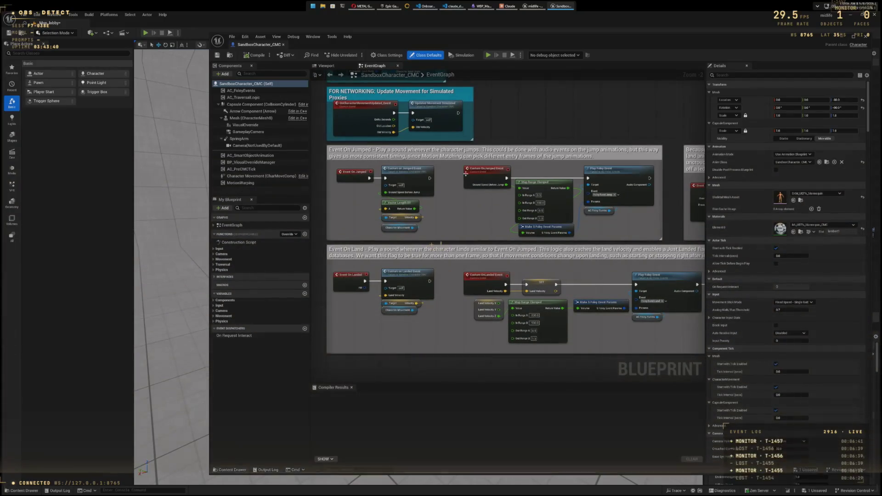
{"action": "mouse_move", "coordinate": [551, 102]}
{"action": "left_mouse_down"}
{"action": "mouse_move", "coordinate": [551, 134]}
{"action": "mouse_move", "coordinate": [610, 201]}
{"action": "left_mouse_up"}
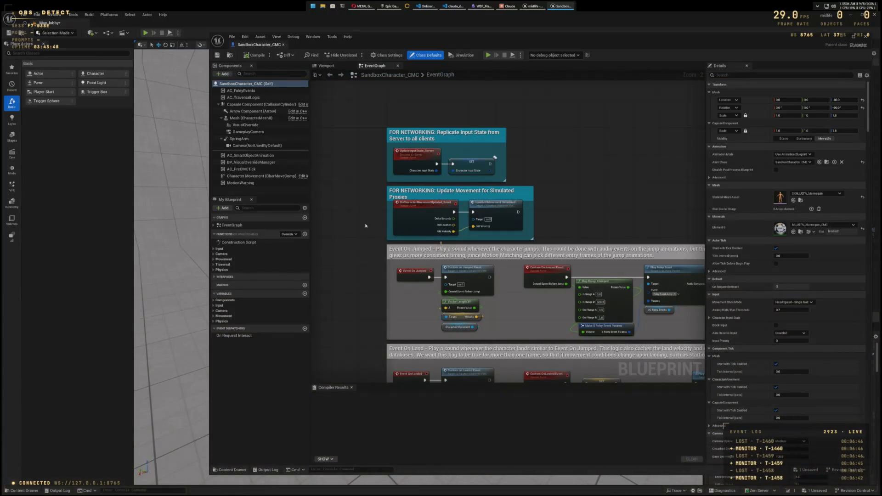
{"action": "mouse_move", "coordinate": [366, 225]}
{"action": "left_mouse_down"}
{"action": "mouse_move", "coordinate": [433, 234]}
{"action": "mouse_move", "coordinate": [665, 217]}
{"action": "mouse_move", "coordinate": [518, 234]}
{"action": "mouse_move", "coordinate": [556, 338]}
{"action": "mouse_move", "coordinate": [643, 338]}
{"action": "mouse_move", "coordinate": [618, 339]}
{"action": "left_mouse_up"}
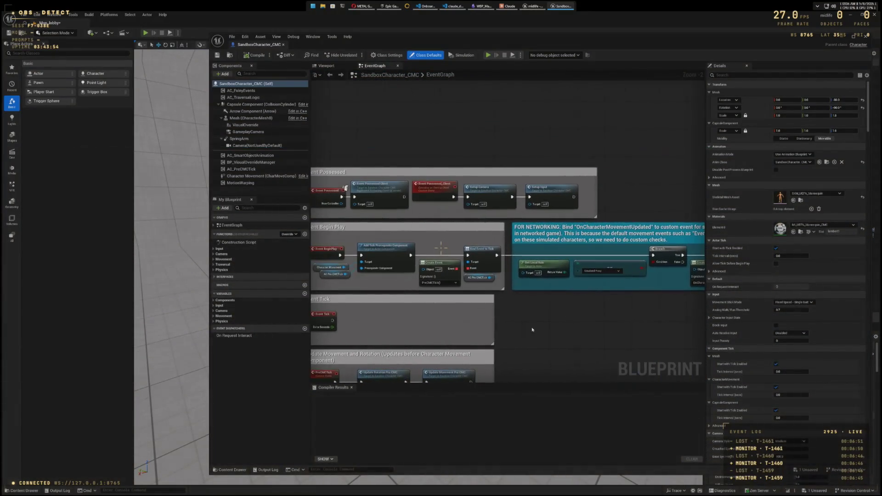
{"action": "mouse_move", "coordinate": [528, 326]}
{"action": "left_mouse_down"}
{"action": "mouse_move", "coordinate": [630, 329]}
{"action": "mouse_move", "coordinate": [606, 325]}
{"action": "left_mouse_up"}
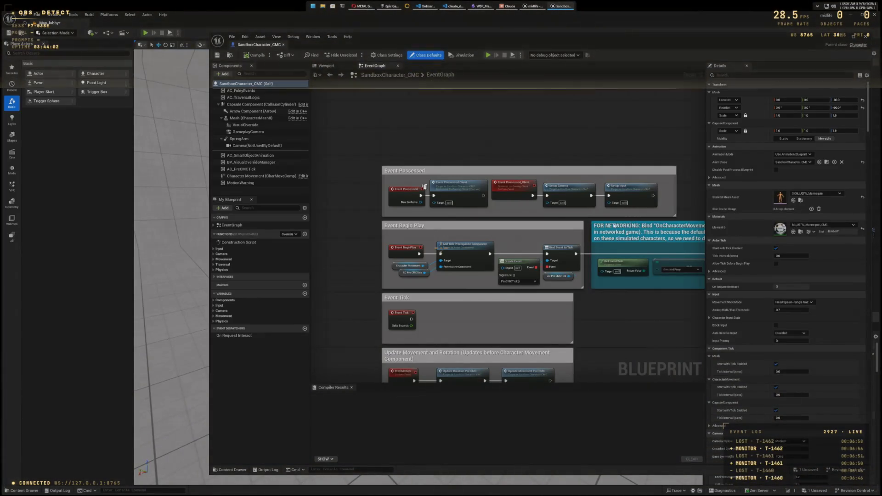
{"action": "left_click_drag", "start_coordinate": [611, 338], "coordinate": [619, 280]}
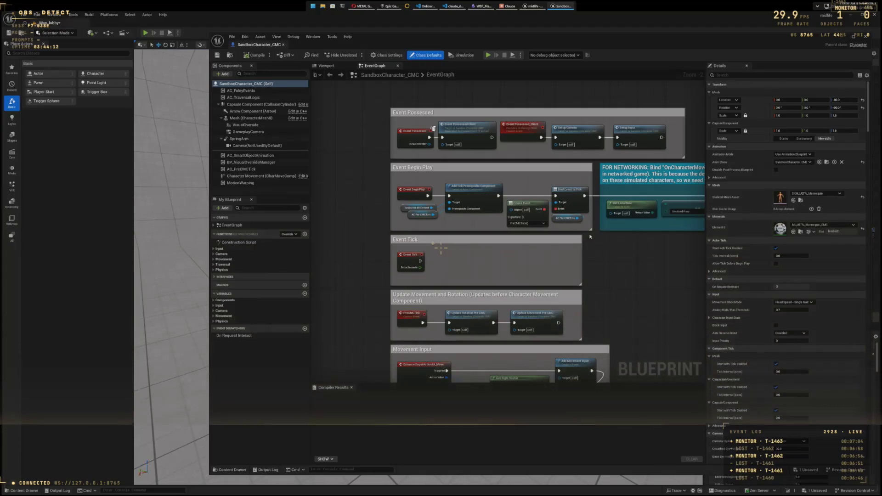
Step: Pan the Event Graph to review the networking bind comment and Movement Input sections
{"action": "scroll", "coordinate": [634, 258], "scroll_direction": "down", "scroll_amount": 2}
{"action": "scroll", "coordinate": [535, 270], "scroll_direction": "up", "scroll_amount": 3}
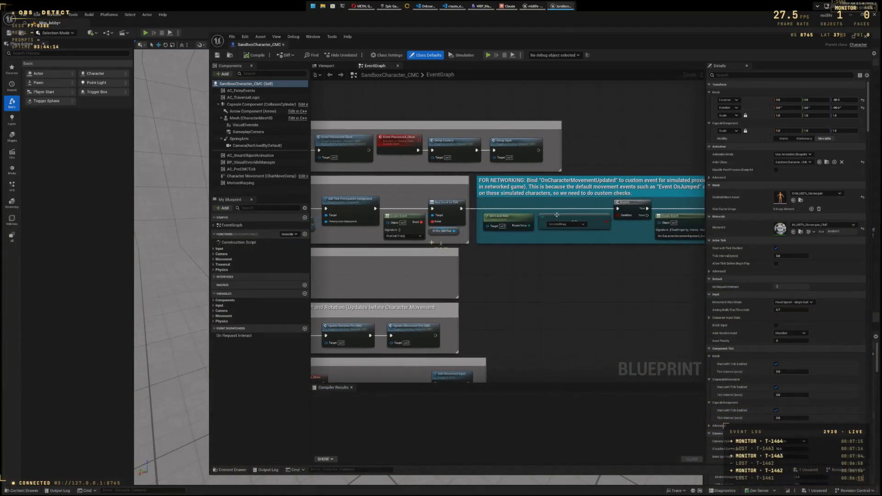
{"action": "mouse_move", "coordinate": [624, 275]}
{"action": "left_mouse_down"}
{"action": "mouse_move", "coordinate": [597, 294]}
{"action": "mouse_move", "coordinate": [522, 284]}
{"action": "mouse_move", "coordinate": [575, 275]}
{"action": "mouse_move", "coordinate": [618, 285]}
{"action": "mouse_move", "coordinate": [664, 168]}
{"action": "left_mouse_up"}
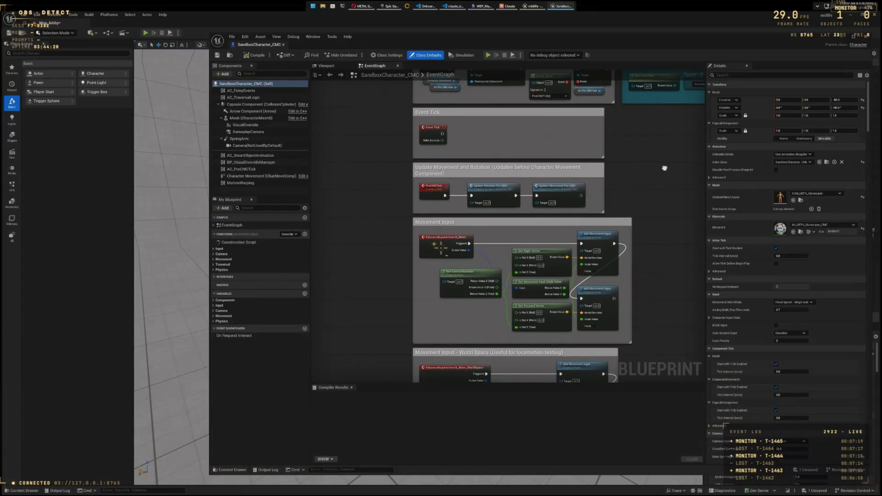
{"action": "left_click_drag", "start_coordinate": [593, 237], "coordinate": [579, 153]}
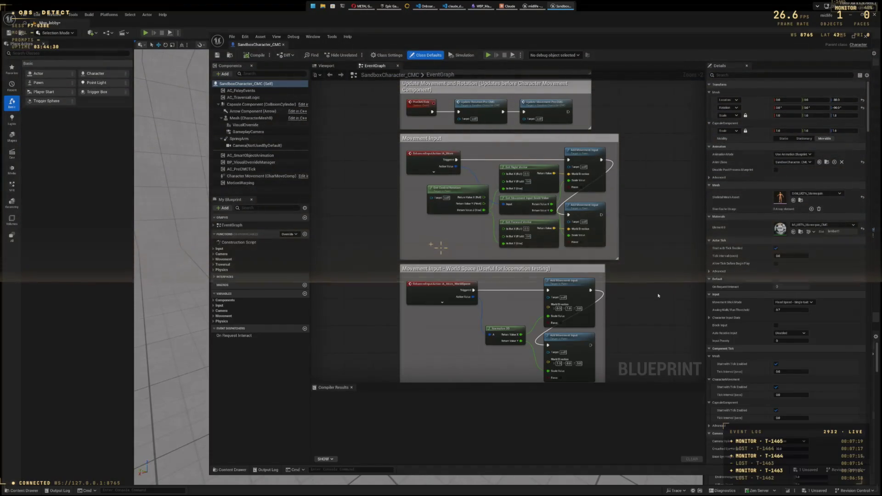
{"action": "scroll", "coordinate": [657, 295], "scroll_direction": "down", "scroll_amount": 5}
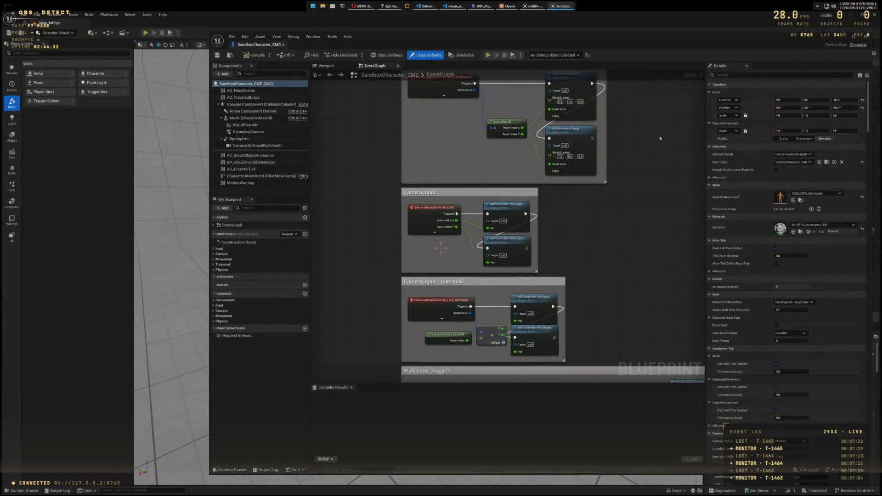
{"action": "scroll", "coordinate": [651, 199], "scroll_direction": "down", "scroll_amount": 3}
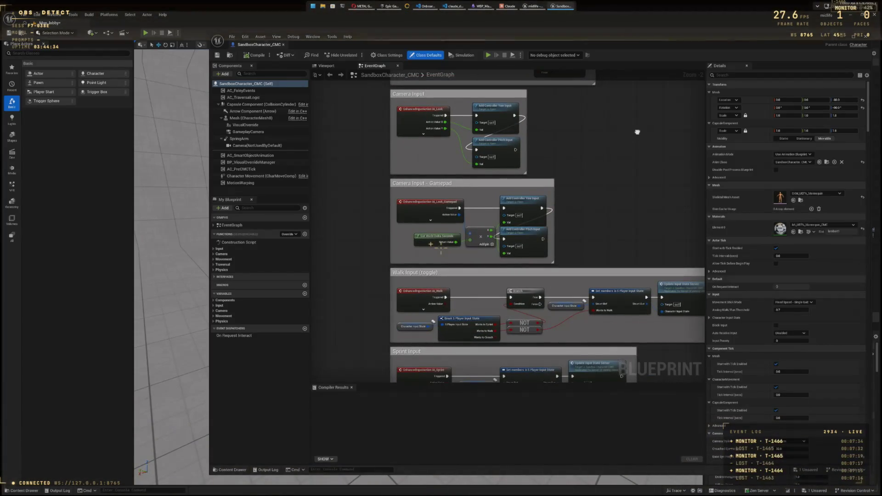
{"action": "scroll", "coordinate": [637, 132], "scroll_direction": "down", "scroll_amount": 5}
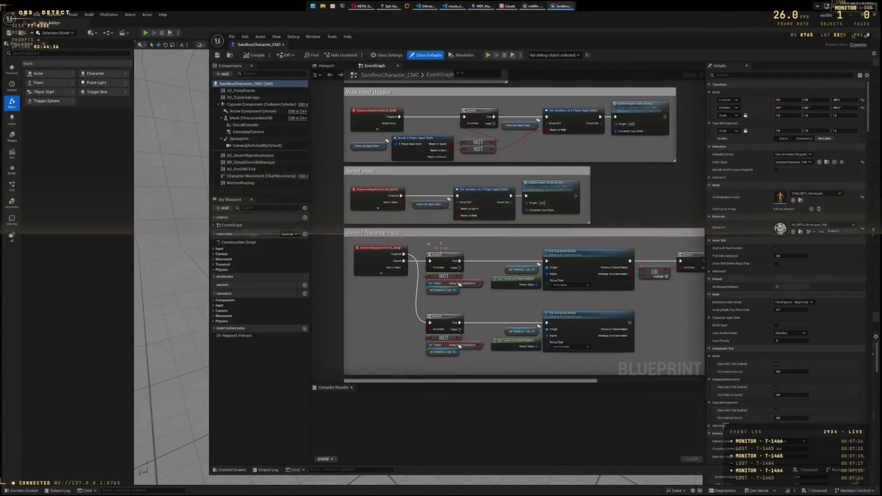
Step: Review the Crouch, Swap Camera Styles, Interface Events, Strafe and Aim sections, then close the editor
{"action": "mouse_move", "coordinate": [622, 195]}
{"action": "left_mouse_down"}
{"action": "mouse_move", "coordinate": [630, 154]}
{"action": "mouse_move", "coordinate": [613, 0]}
{"action": "left_mouse_up"}
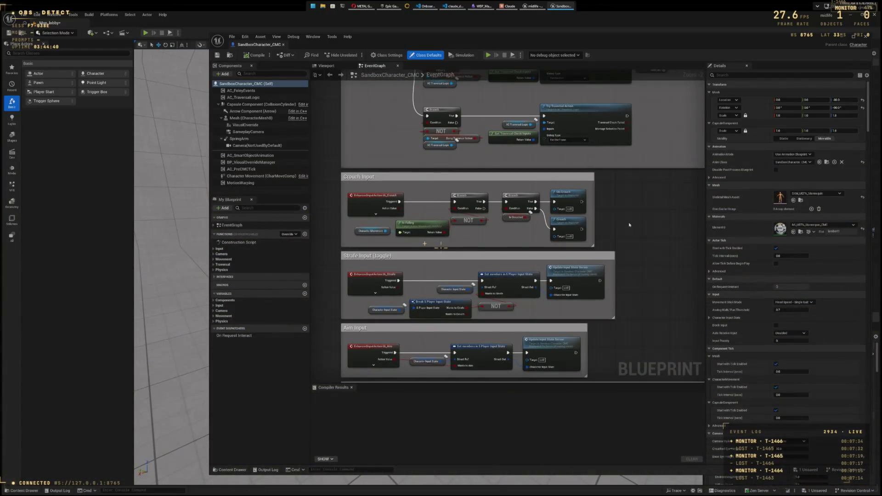
{"action": "left_click_drag", "start_coordinate": [629, 225], "coordinate": [642, 163]}
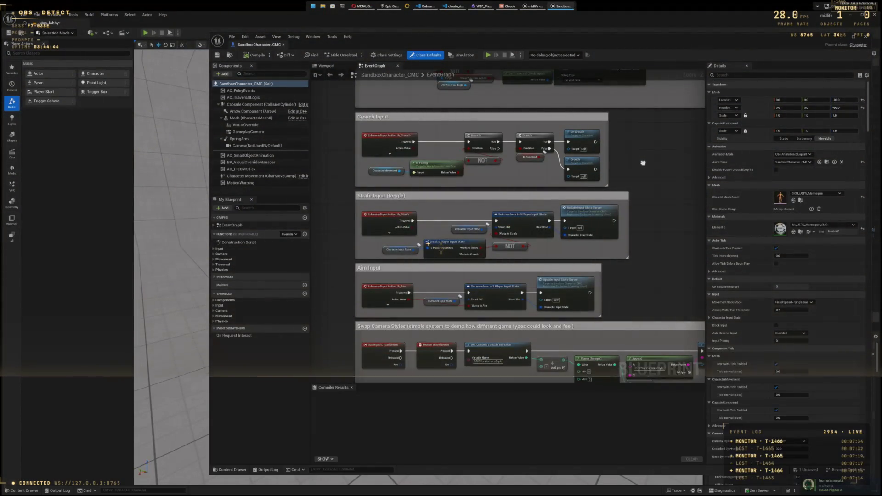
{"action": "left_click_drag", "start_coordinate": [643, 163], "coordinate": [643, 78]}
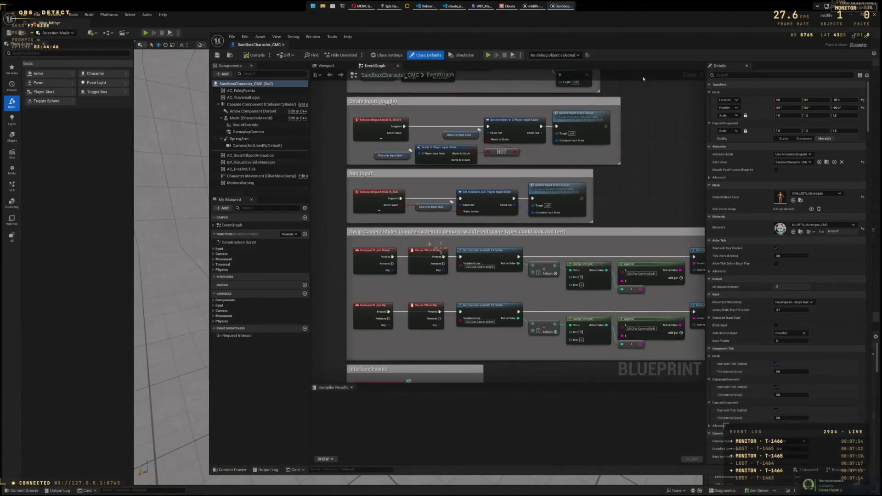
{"action": "left_click_drag", "start_coordinate": [648, 173], "coordinate": [655, 100]}
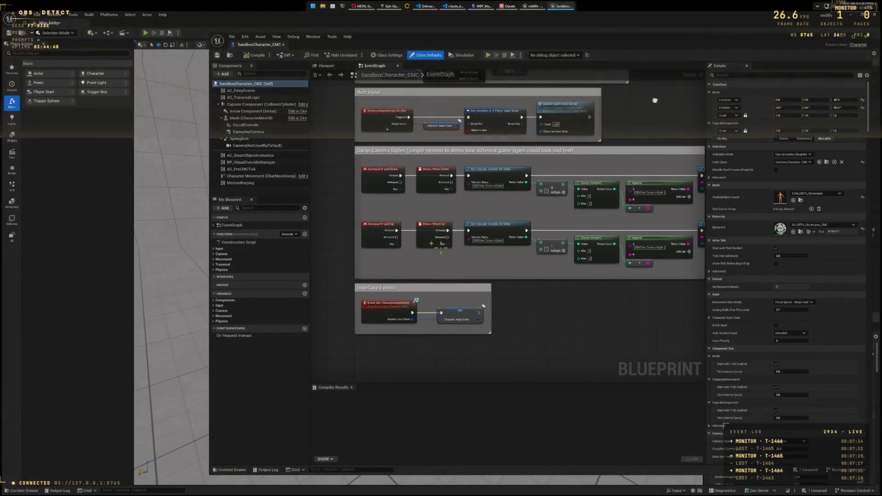
{"action": "left_click_drag", "start_coordinate": [654, 100], "coordinate": [641, 197]}
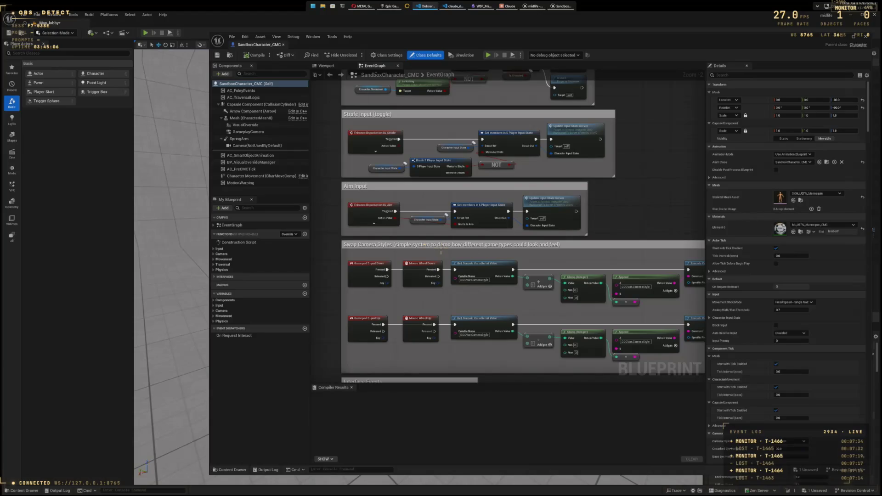
{"action": "left_click", "coordinate": [864, 37]}
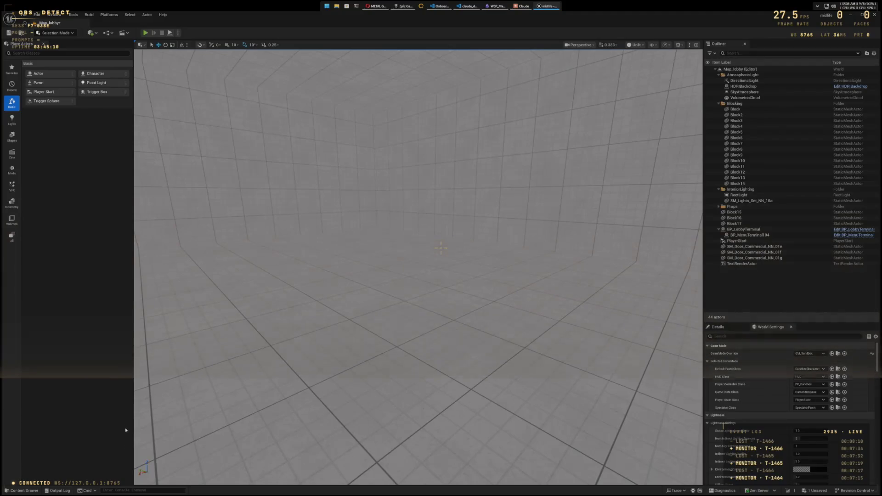
Step: Bring up the Content Drawer and show the Input folder's actions and mapping contexts
{"action": "key", "text": "ctrl+space"}
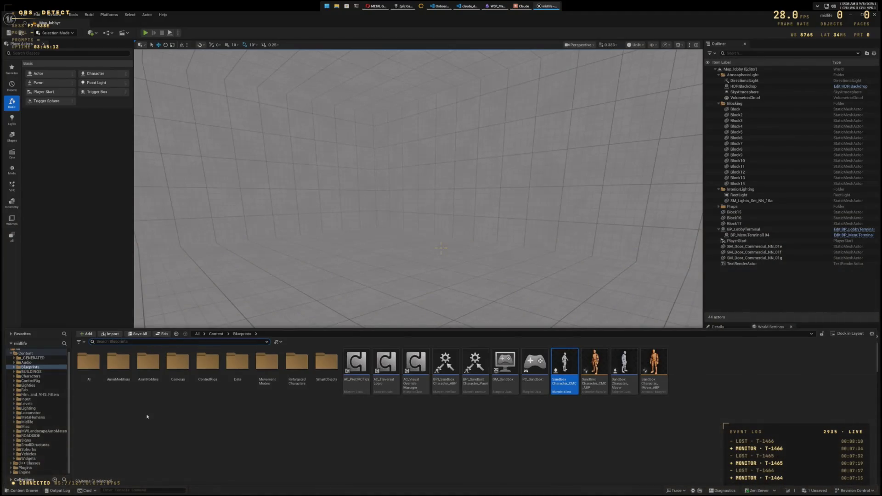
{"action": "left_click", "coordinate": [32, 399]}
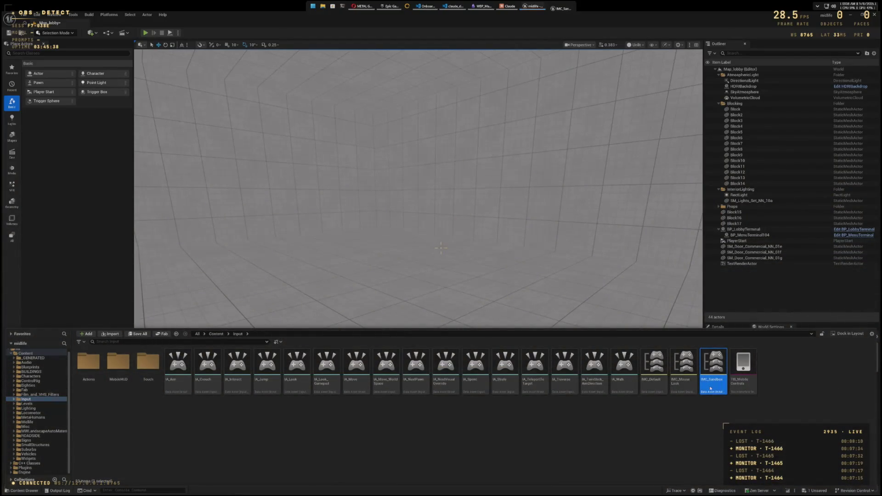
Step: Open IMC_Sandbox and expand its Default Key Mappings to list the mapped input actions
{"action": "double_click", "coordinate": [711, 388]}
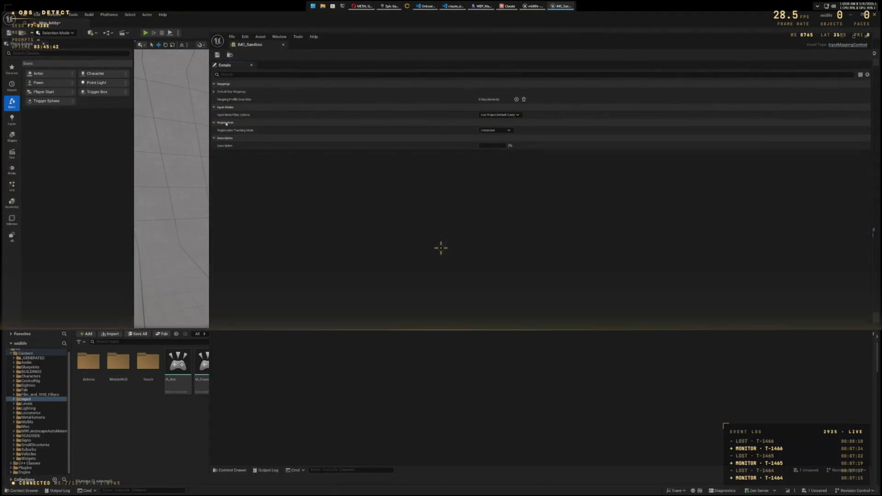
{"action": "left_click", "coordinate": [213, 91]}
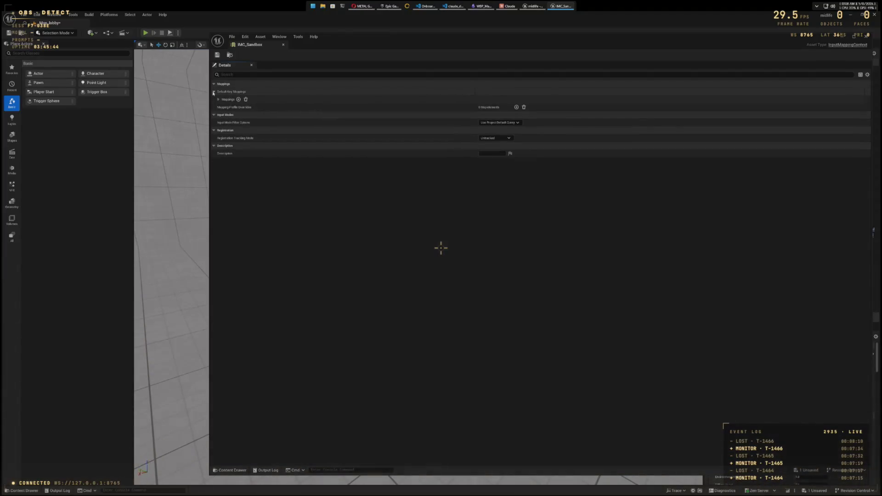